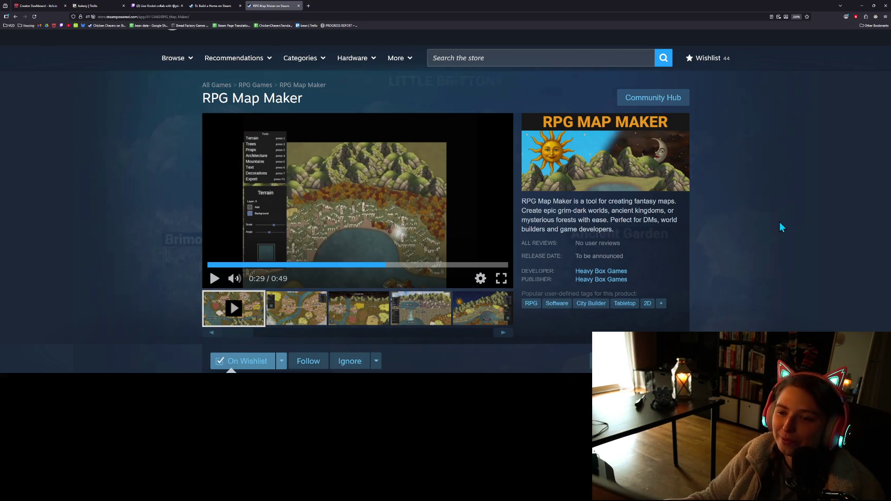
Review the In progress cards on the bakery Trello board, then minimize the browser to show the running game
{"action": "scroll", "coordinate": [782, 227], "scroll_direction": "up", "scroll_amount": 2}
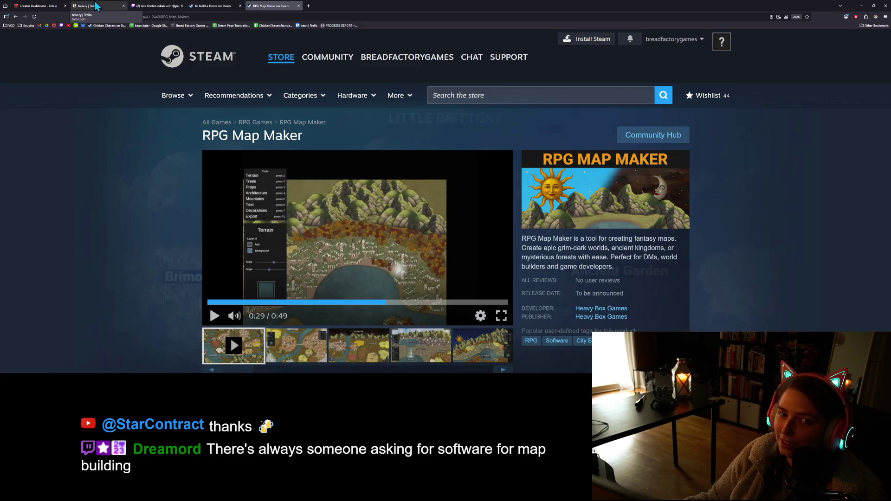
{"action": "left_click", "coordinate": [93, 6]}
{"action": "scroll", "coordinate": [541, 264], "scroll_direction": "up", "scroll_amount": 1}
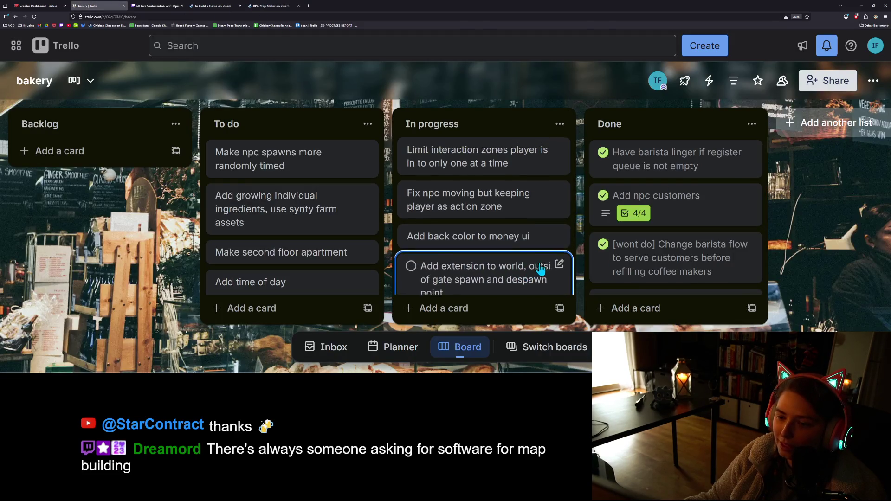
{"action": "scroll", "coordinate": [557, 268], "scroll_direction": "down", "scroll_amount": 1}
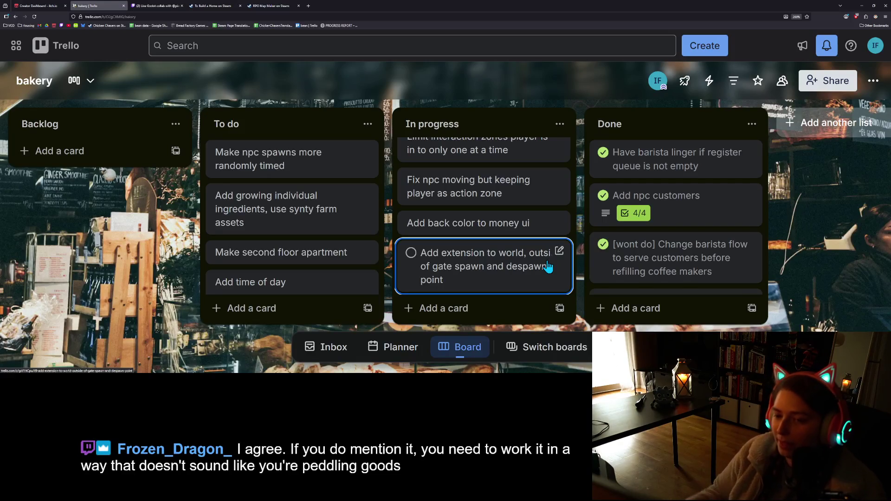
{"action": "scroll", "coordinate": [536, 239], "scroll_direction": "up", "scroll_amount": 1}
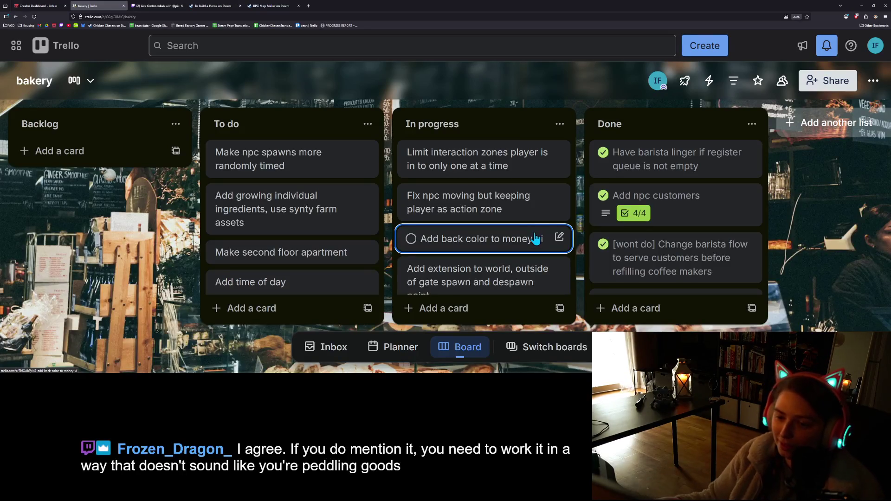
{"action": "left_click", "coordinate": [863, 6]}
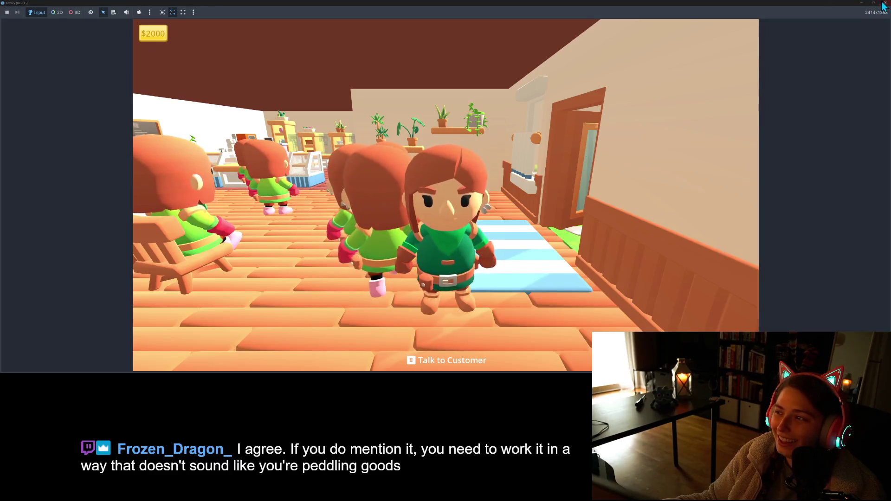
Stop the game, Quick Load the yellow button texture into the money panel's StyleBox, and run the project
{"action": "key", "text": "F8"}
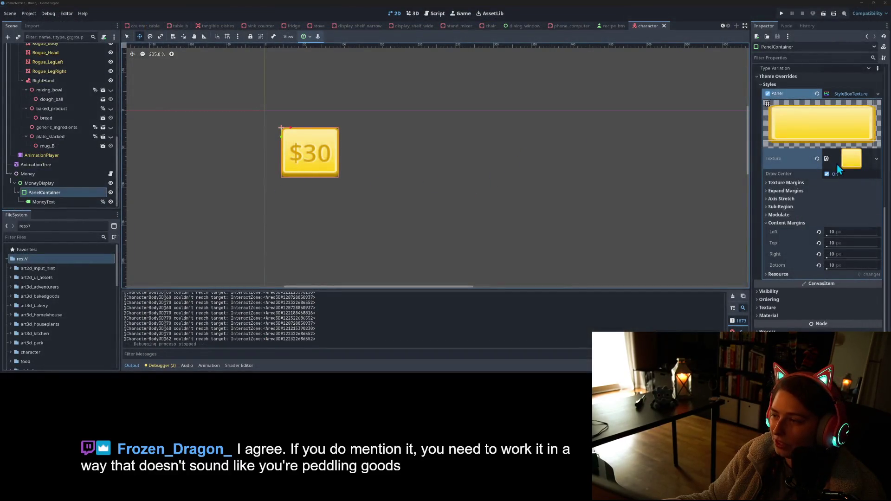
{"action": "left_click", "coordinate": [877, 159]}
{"action": "left_click", "coordinate": [826, 293]}
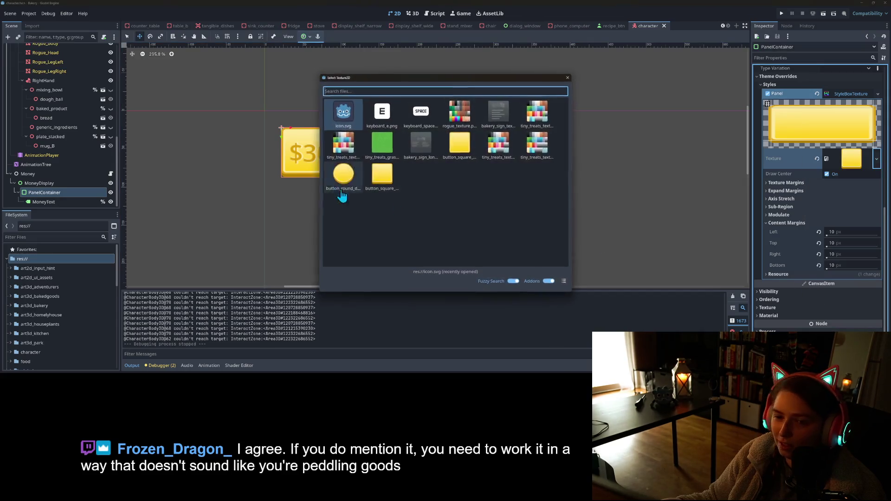
{"action": "double_click", "coordinate": [460, 145]}
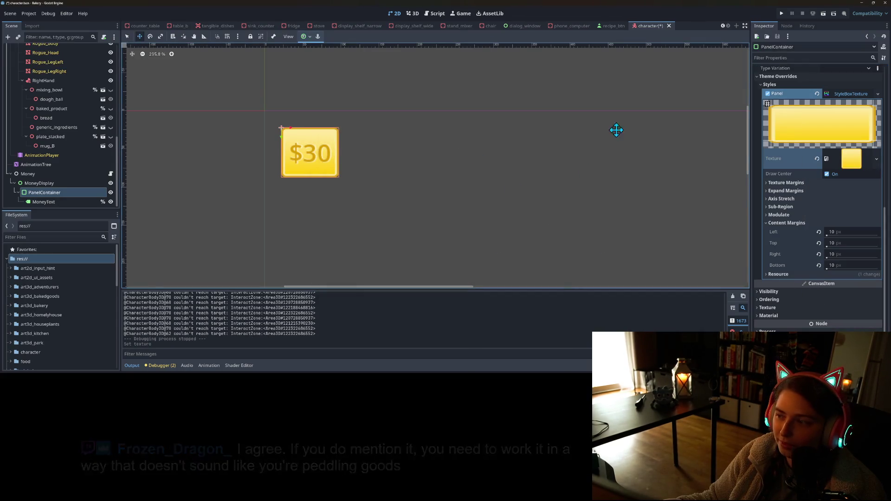
{"action": "left_click", "coordinate": [782, 13]}
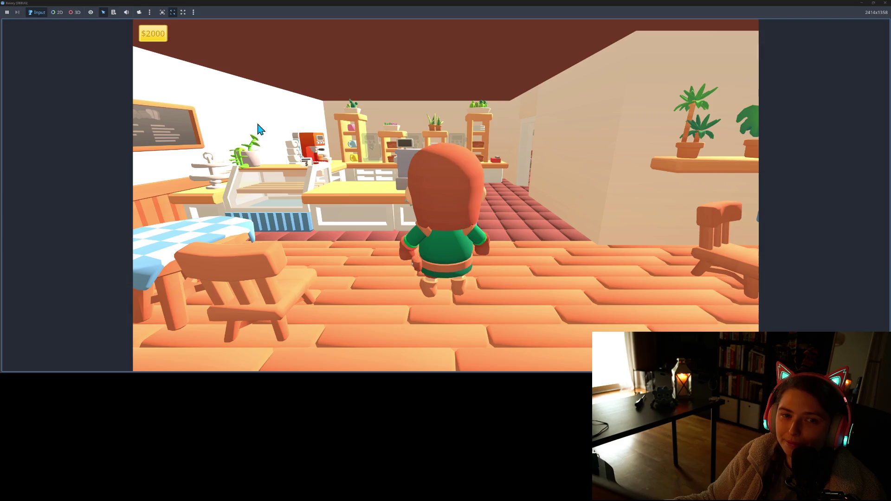
Walk the character around the dining area, past the chair and into the counter aisle
{"action": "key", "text": "s"}
{"action": "key", "text": "d"}
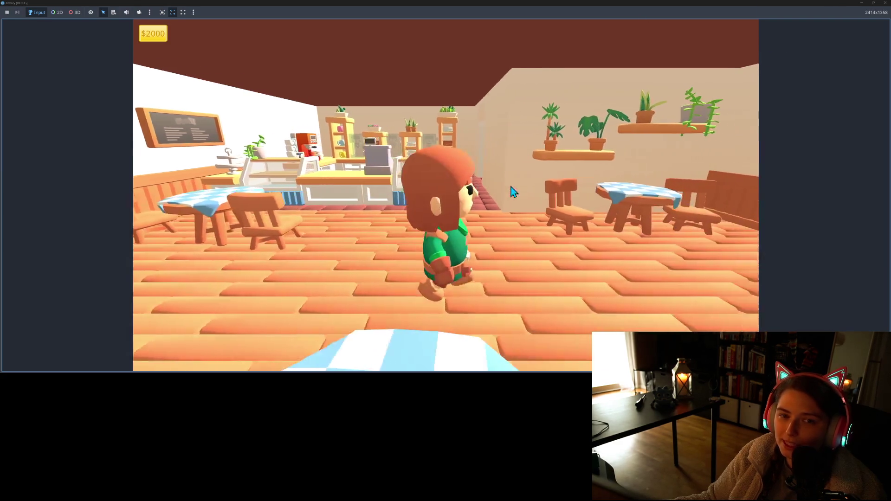
{"action": "key", "text": "w"}
{"action": "key", "text": "a"}
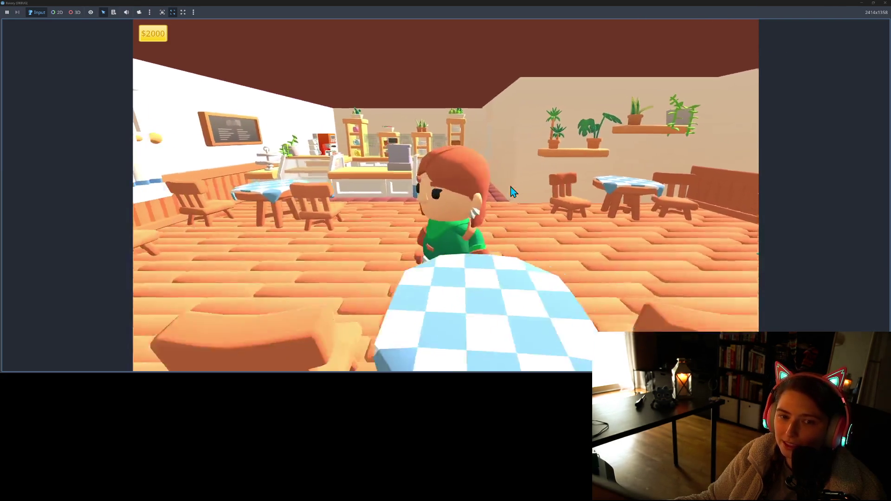
{"action": "key", "text": "d"}
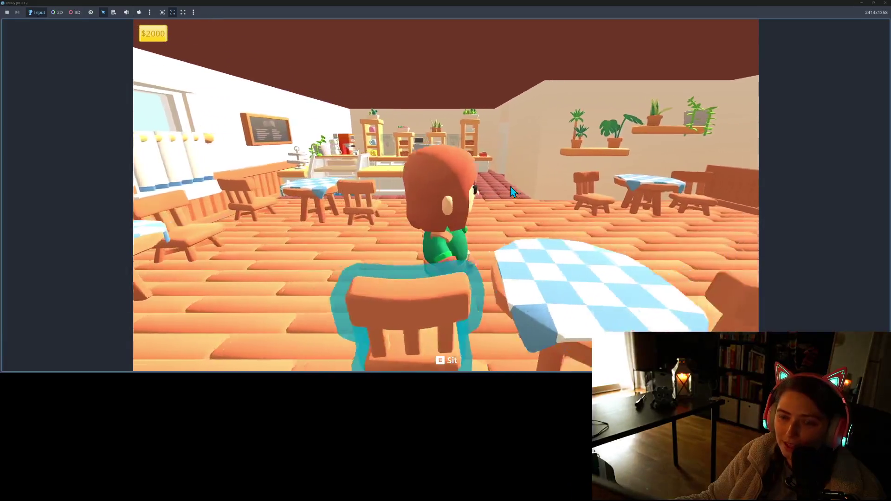
{"action": "key", "text": "s"}
{"action": "key", "text": "w"}
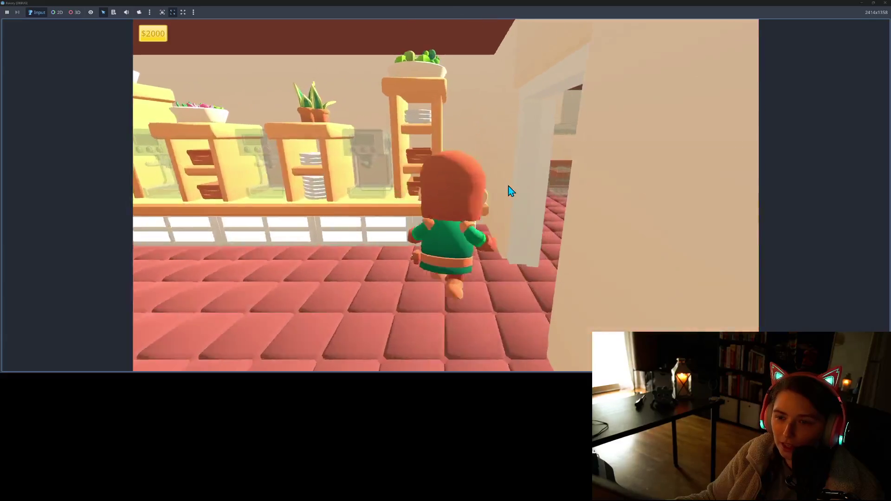
Walk into the kitchen and back between the dining tables, then close the game window
{"action": "key", "text": "a"}
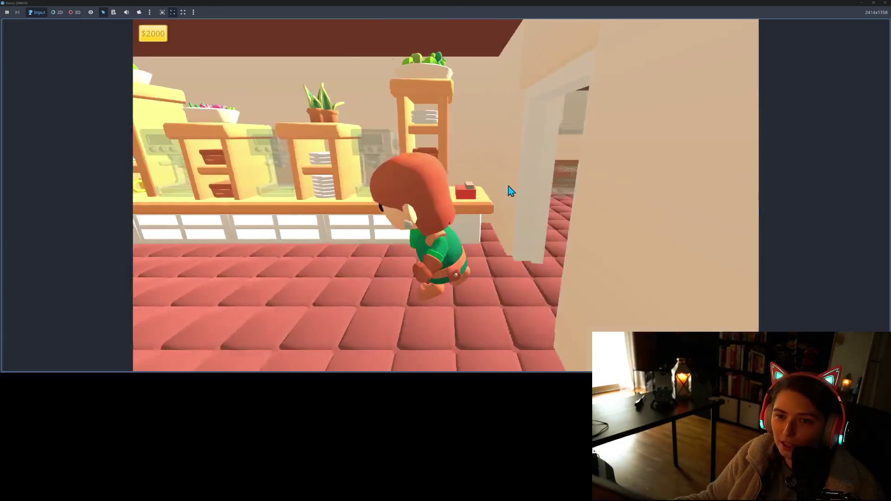
{"action": "key", "text": "s"}
{"action": "key", "text": "w"}
{"action": "key", "text": "s"}
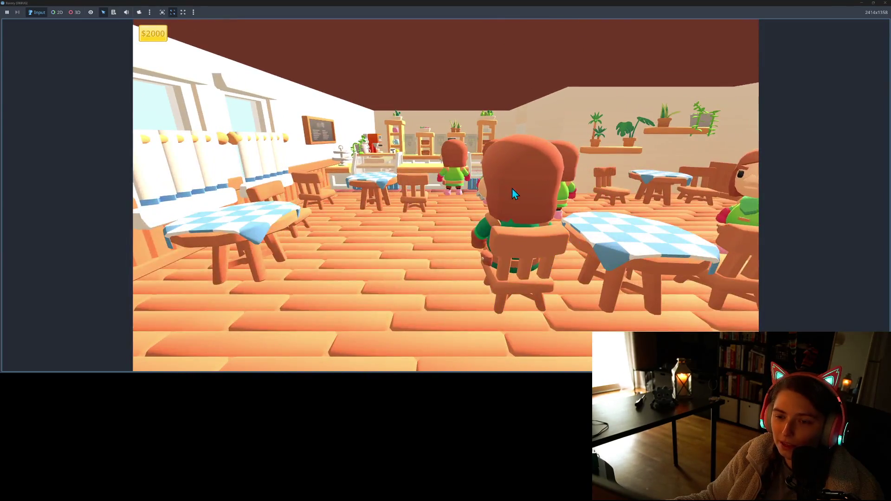
{"action": "left_click", "coordinate": [881, 3]}
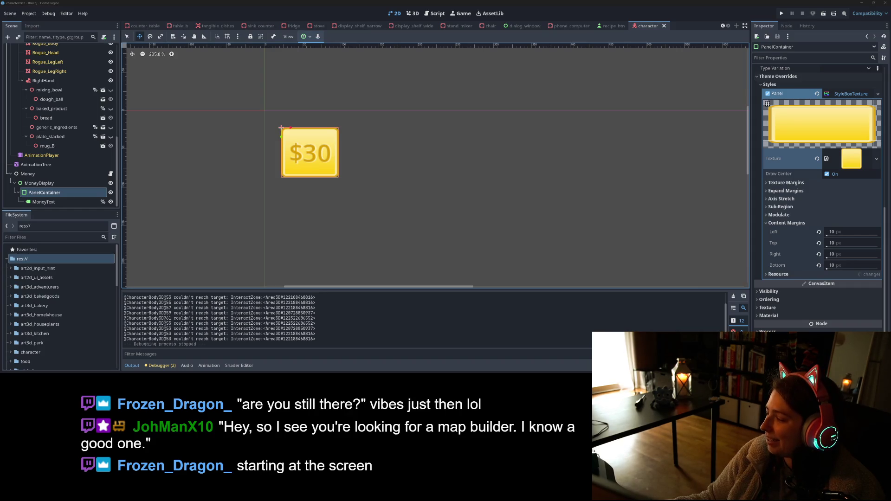
{"action": "key", "text": "alt+Tab"}
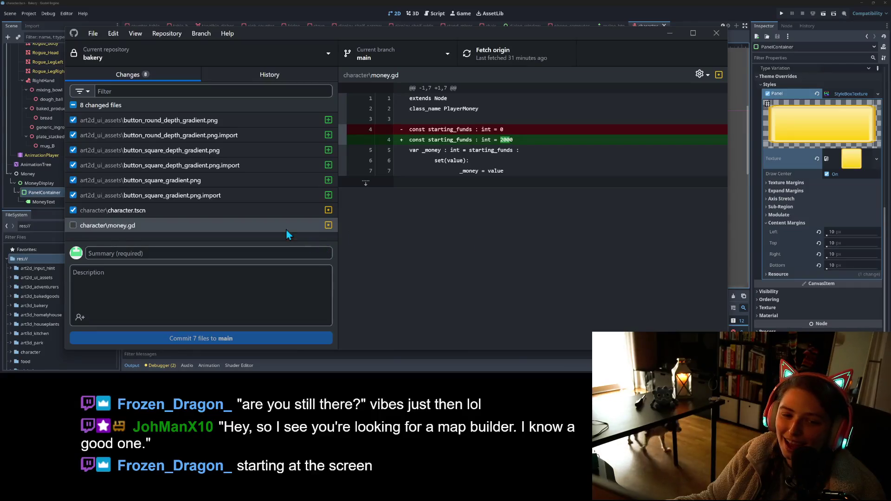
Review the changes in character.tscn in GitHub Desktop
{"action": "left_click", "coordinate": [196, 212]}
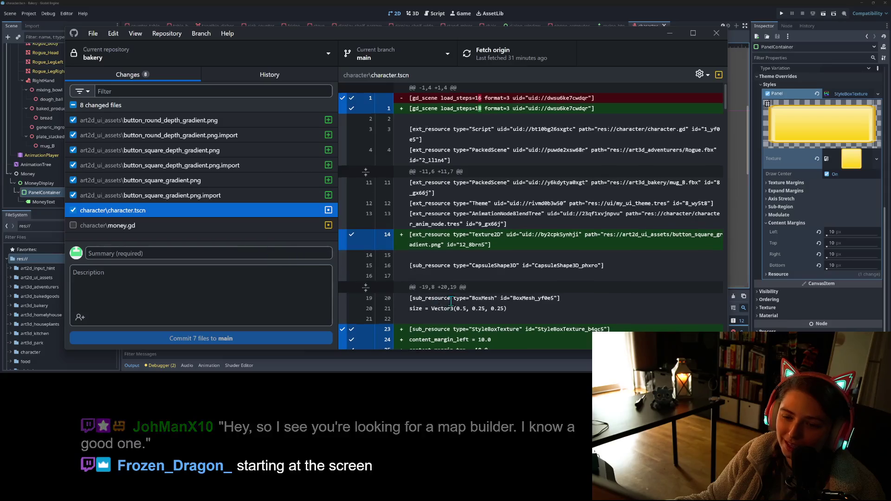
{"action": "scroll", "coordinate": [529, 213], "scroll_direction": "down", "scroll_amount": 5}
{"action": "scroll", "coordinate": [444, 301], "scroll_direction": "up", "scroll_amount": 5}
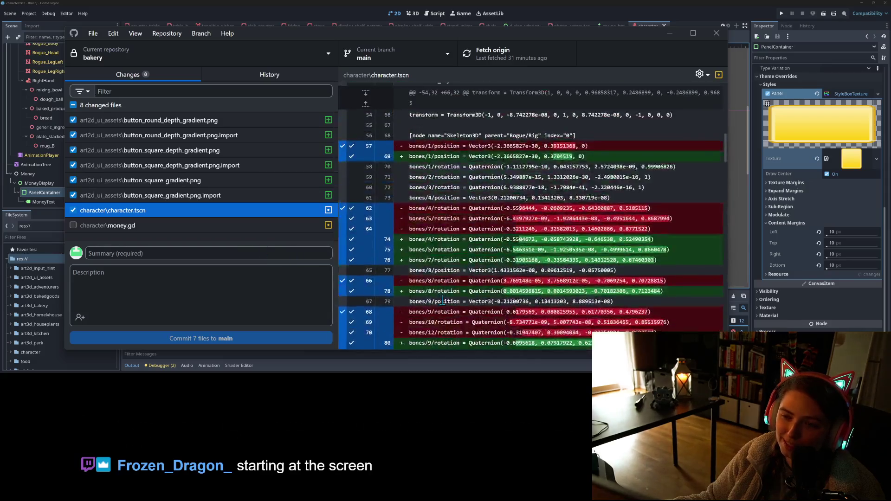
{"action": "scroll", "coordinate": [441, 299], "scroll_direction": "up", "scroll_amount": 10}
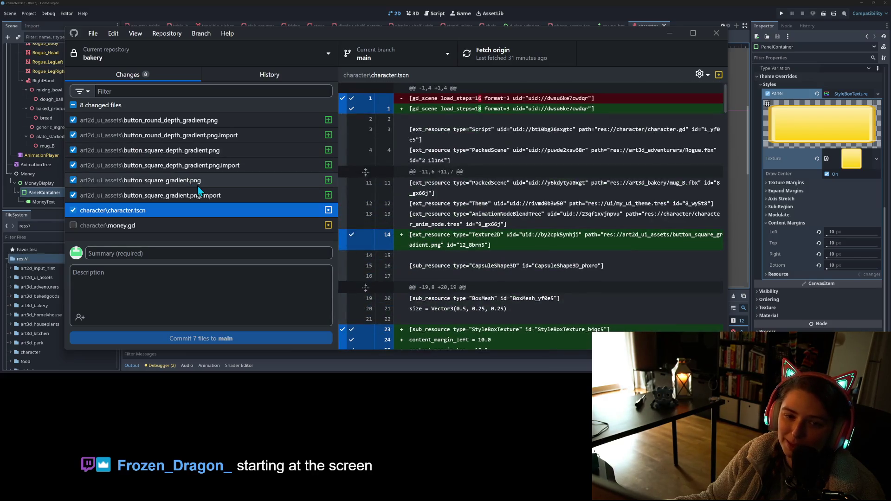
{"action": "left_click", "coordinate": [214, 261]}
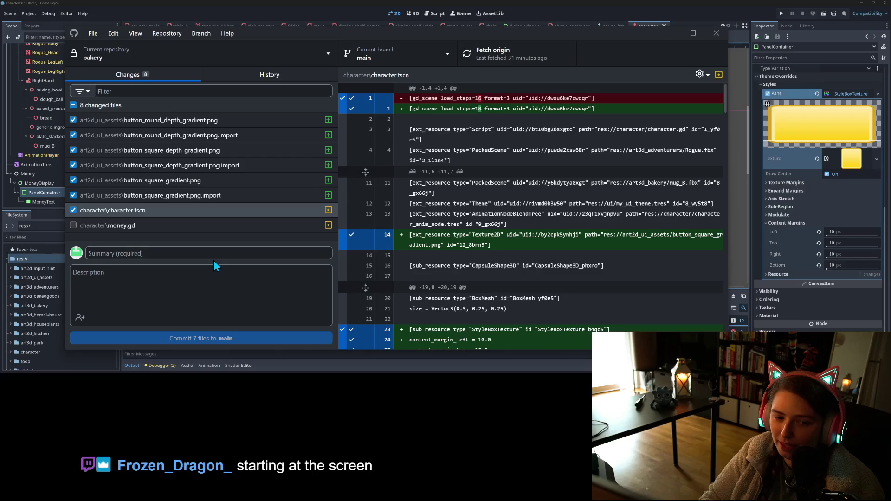
Commit the 7 files to main with a summary about adding backing to the money UI, push to origin, and minimize
{"action": "left_click", "coordinate": [214, 256]}
{"action": "type", "text": "Adds baking to"}
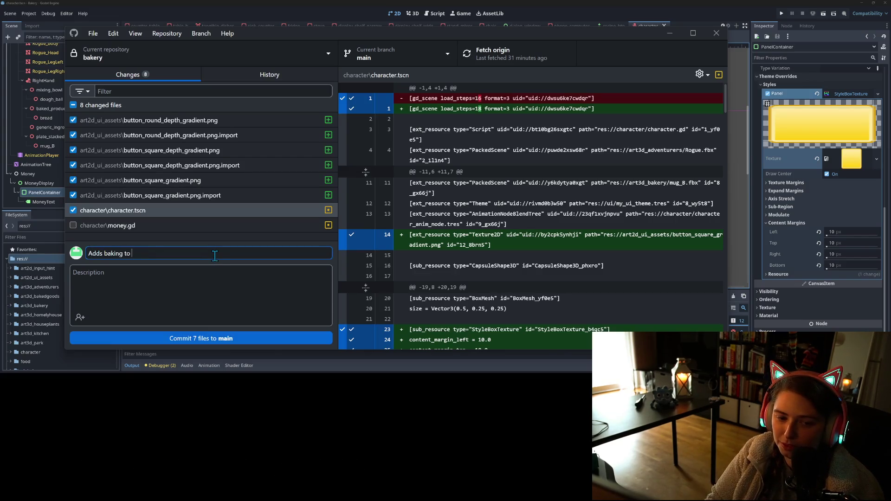
{"action": "key", "text": "BackSpace"}
{"action": "key", "text": "BackSpace"}
{"action": "key", "text": "BackSpace"}
{"action": "key", "text": "BackSpace"}
{"action": "key", "text": "BackSpace"}
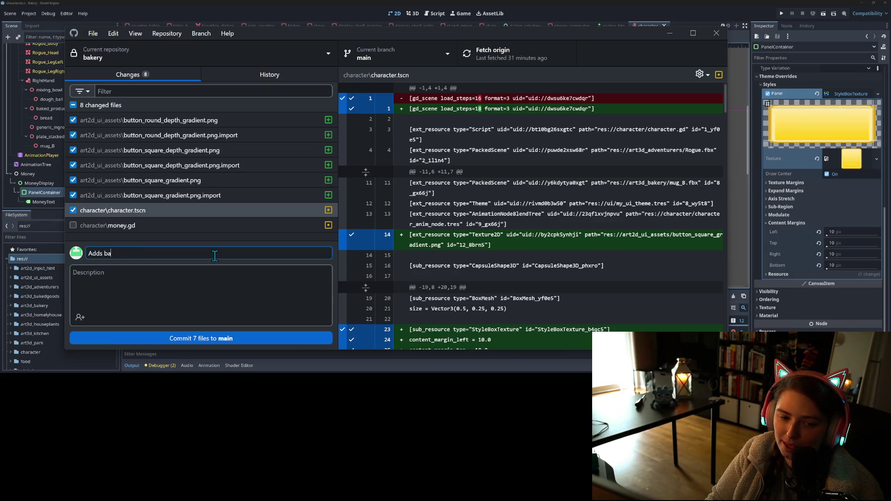
{"action": "type", "text": "cking to money ui"}
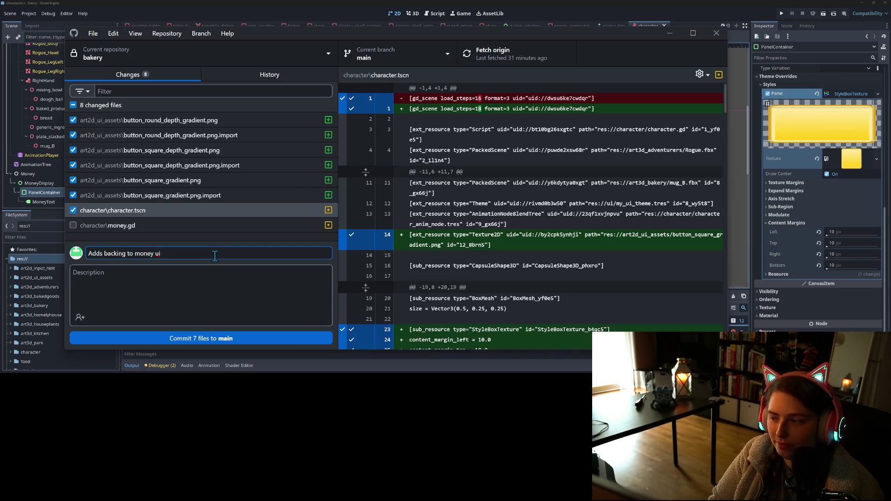
{"action": "type", "text": " for better vis"}
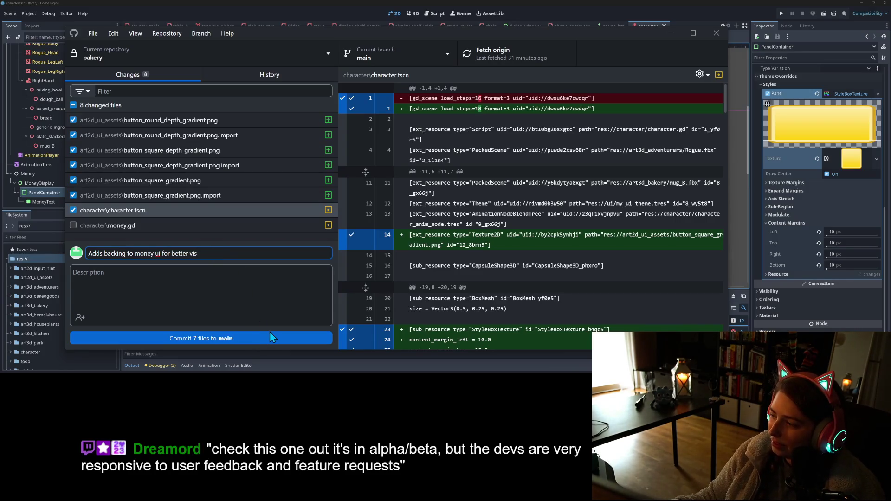
{"action": "left_click", "coordinate": [254, 339]}
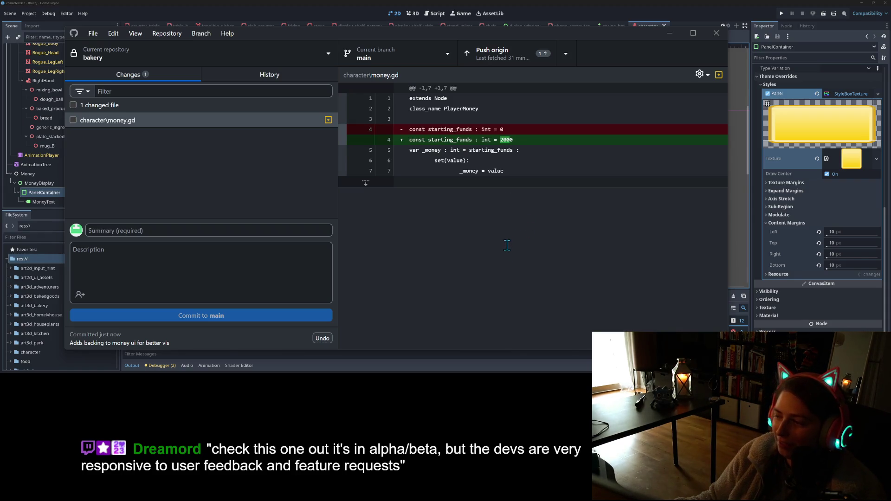
{"action": "left_click", "coordinate": [493, 54]}
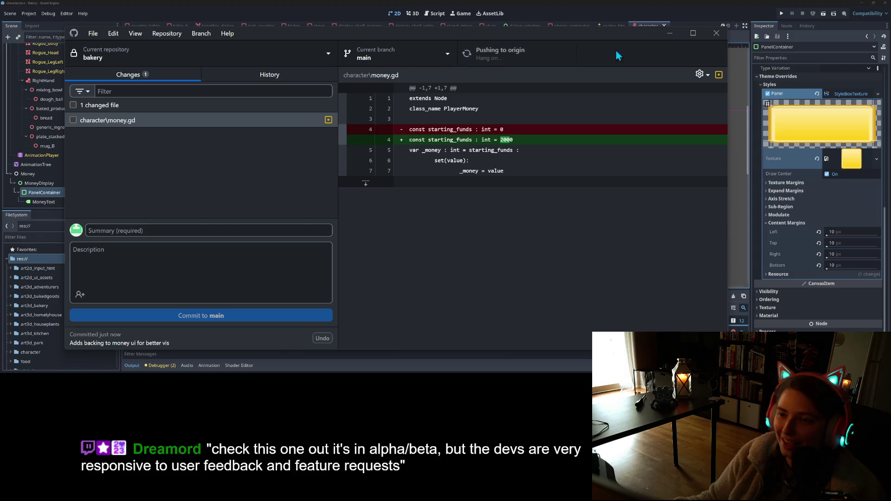
{"action": "left_click", "coordinate": [671, 33]}
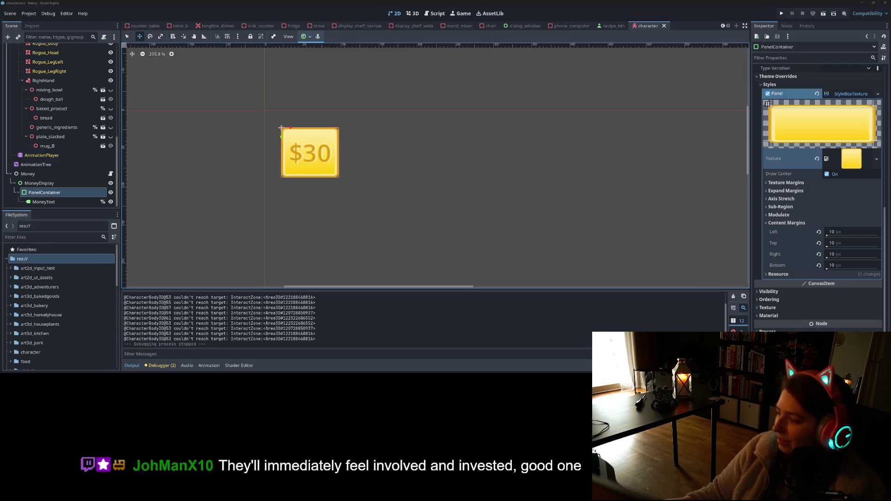
Alt+Tab through the open windows to reach the Trello bakery board
{"action": "key", "text": "alt+Tab"}
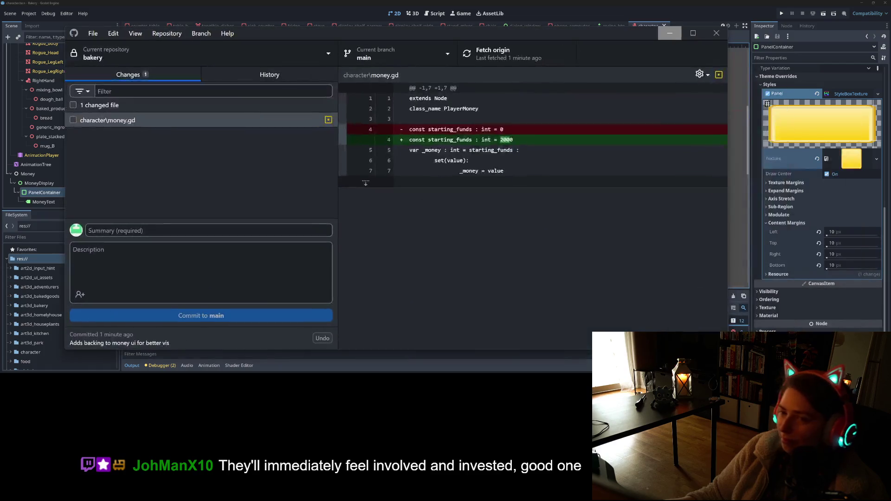
{"action": "key", "text": "alt+Tab"}
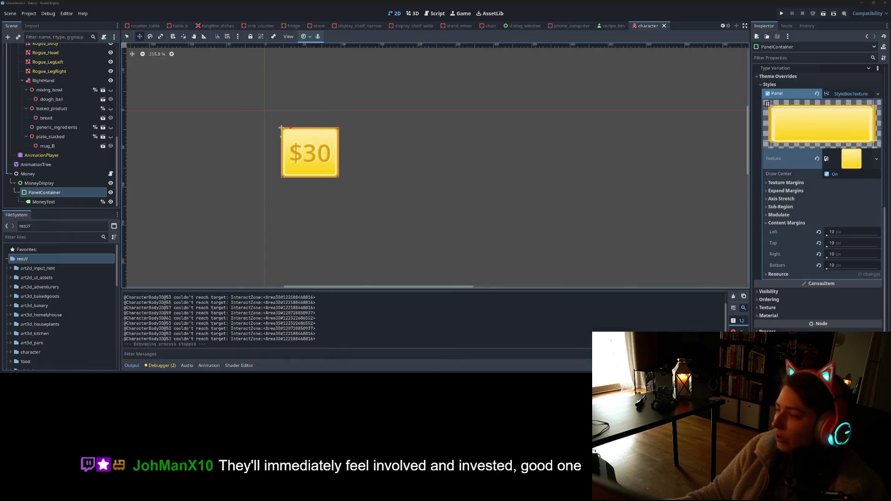
{"action": "key", "text": "alt+Tab"}
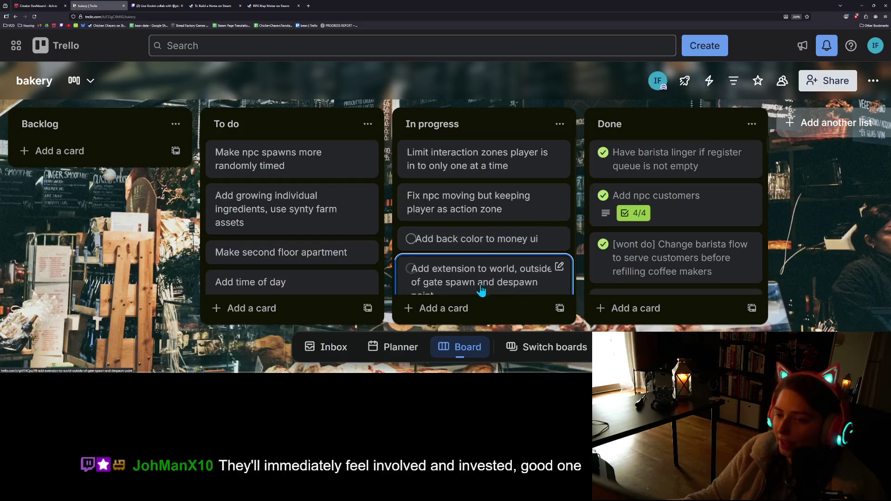
Move the 'Add back color to money ui' card to Done, minimize the browser, and close the character scene
{"action": "left_click_drag", "start_coordinate": [487, 241], "coordinate": [673, 149]}
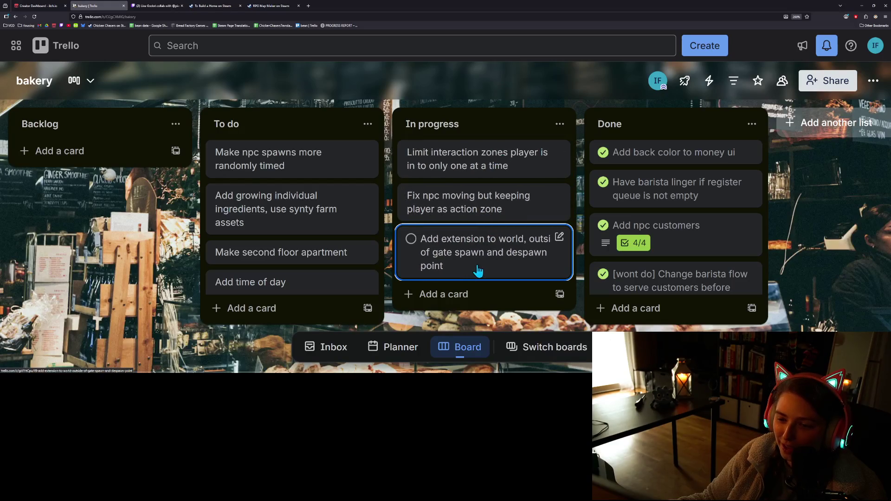
{"action": "left_click", "coordinate": [863, 7]}
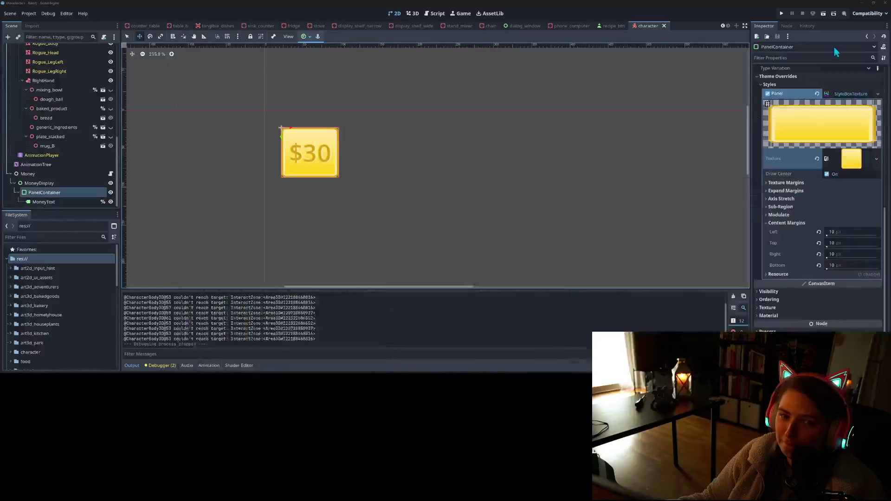
{"action": "left_click", "coordinate": [664, 25]}
Switch to the bakery 3D scene tab, frame its contents, and orbit toward the garden fence
{"action": "left_click", "coordinate": [722, 26]}
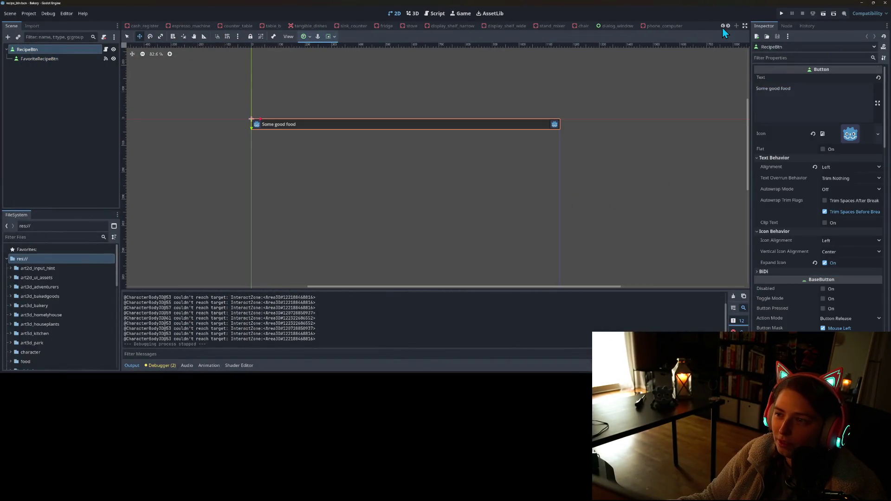
{"action": "left_click", "coordinate": [723, 26]}
{"action": "left_click", "coordinate": [723, 26]}
{"action": "left_click", "coordinate": [209, 26]}
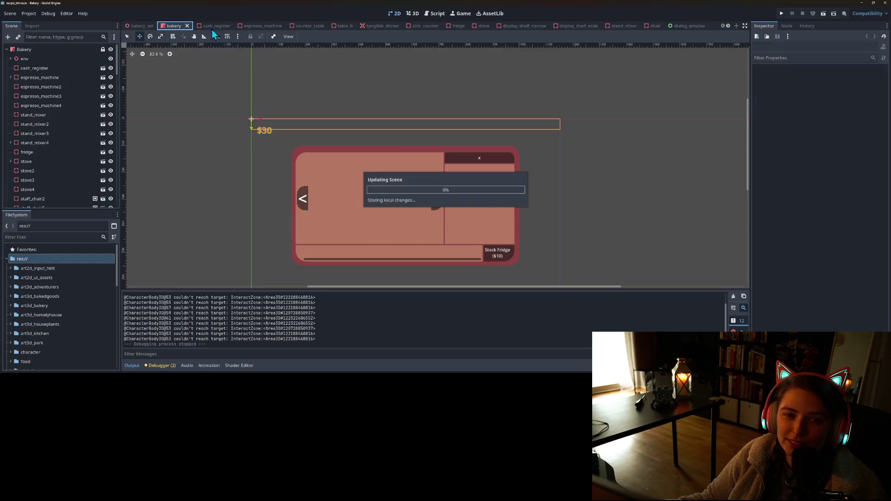
{"action": "left_click", "coordinate": [174, 26]}
{"action": "key", "text": "f"}
{"action": "left_click_drag", "start_coordinate": [563, 176], "coordinate": [490, 147]}
Select the garden fence gate and zoom and orbit around it
{"action": "left_click", "coordinate": [374, 165]}
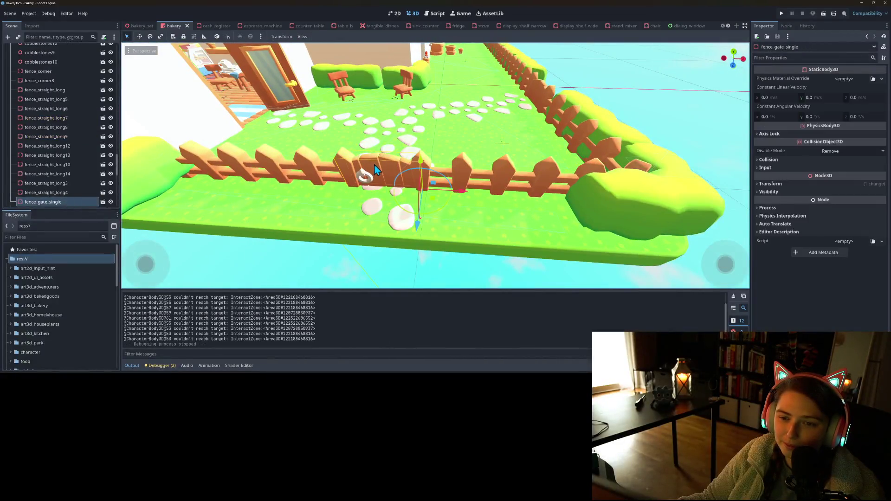
{"action": "scroll", "coordinate": [57, 192], "scroll_direction": "down", "scroll_amount": 3}
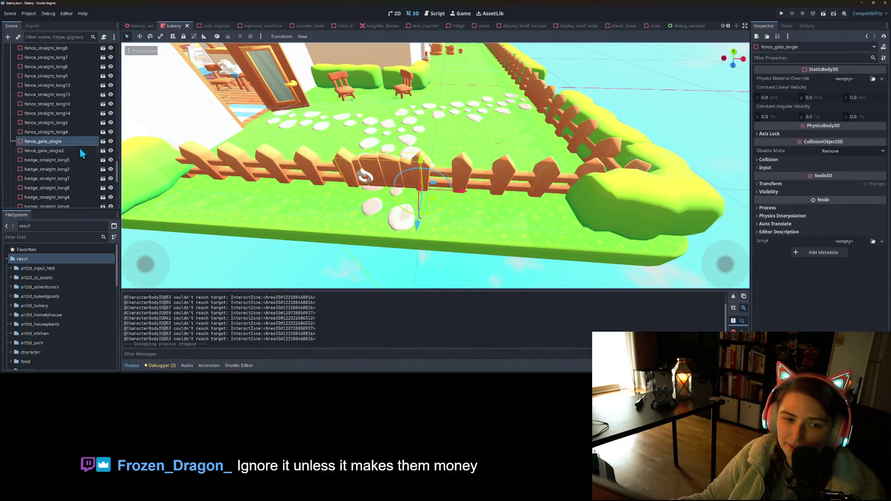
{"action": "scroll", "coordinate": [413, 218], "scroll_direction": "down", "scroll_amount": 5}
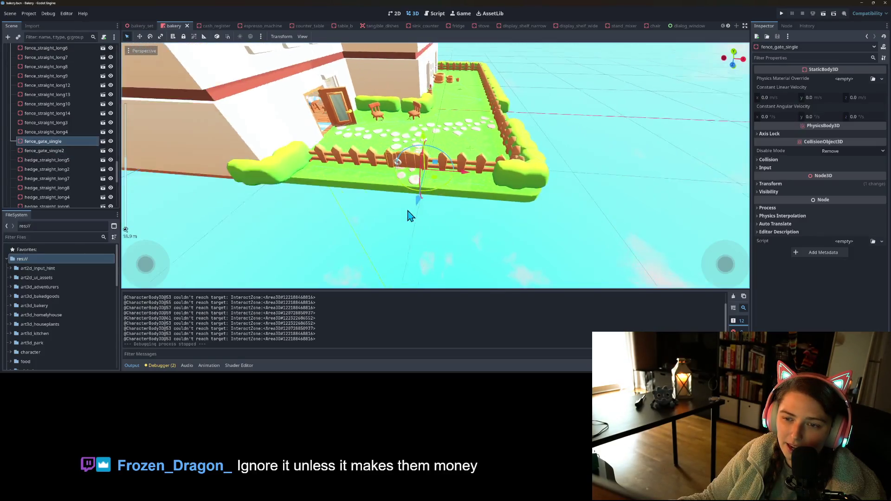
{"action": "scroll", "coordinate": [402, 209], "scroll_direction": "up", "scroll_amount": 6}
{"action": "scroll", "coordinate": [390, 196], "scroll_direction": "down", "scroll_amount": 5}
{"action": "mouse_move", "coordinate": [390, 196]}
{"action": "left_mouse_down"}
{"action": "mouse_move", "coordinate": [408, 199]}
{"action": "mouse_move", "coordinate": [374, 212]}
{"action": "mouse_move", "coordinate": [452, 224]}
{"action": "mouse_move", "coordinate": [462, 209]}
{"action": "mouse_move", "coordinate": [404, 214]}
{"action": "left_mouse_up"}
{"action": "scroll", "coordinate": [374, 213], "scroll_direction": "down", "scroll_amount": 3}
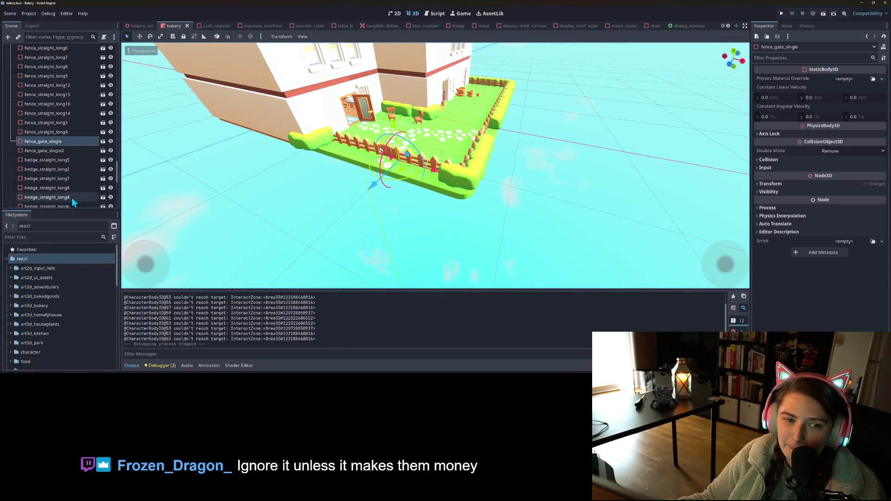
Shift-select grass_side through grass_center48 in the scene tree and unlock the 74 grass tiles
{"action": "scroll", "coordinate": [68, 196], "scroll_direction": "up", "scroll_amount": 5}
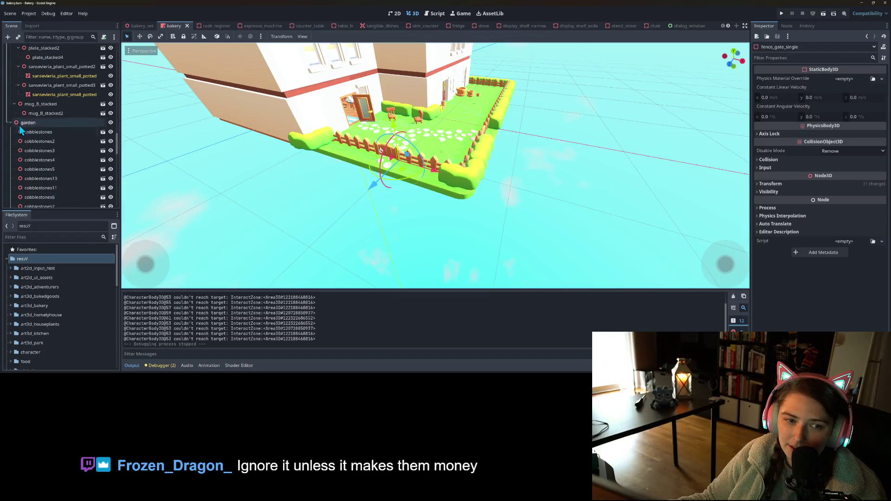
{"action": "left_click", "coordinate": [10, 123]}
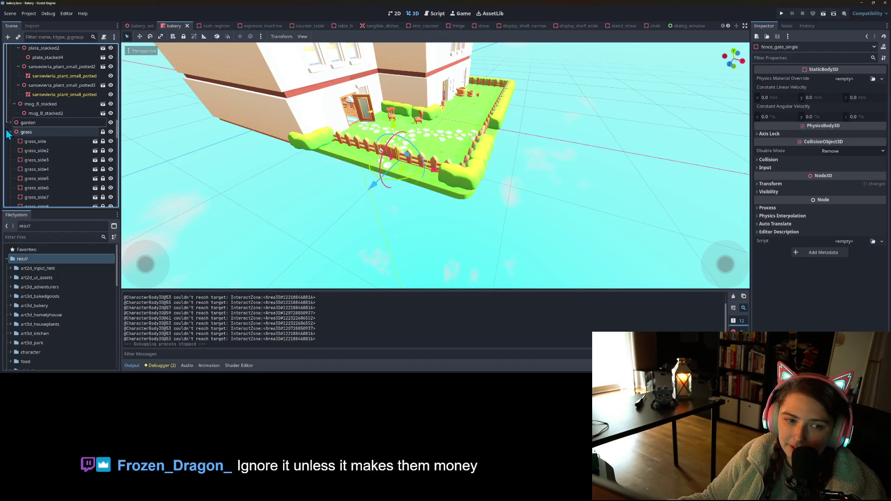
{"action": "left_click", "coordinate": [54, 142]}
{"action": "scroll", "coordinate": [54, 202], "scroll_direction": "down", "scroll_amount": 10}
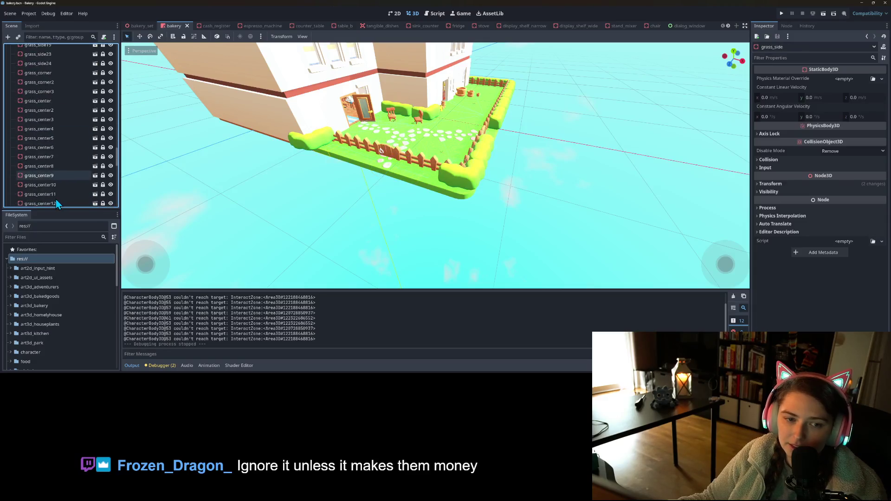
{"action": "scroll", "coordinate": [55, 202], "scroll_direction": "down", "scroll_amount": 10}
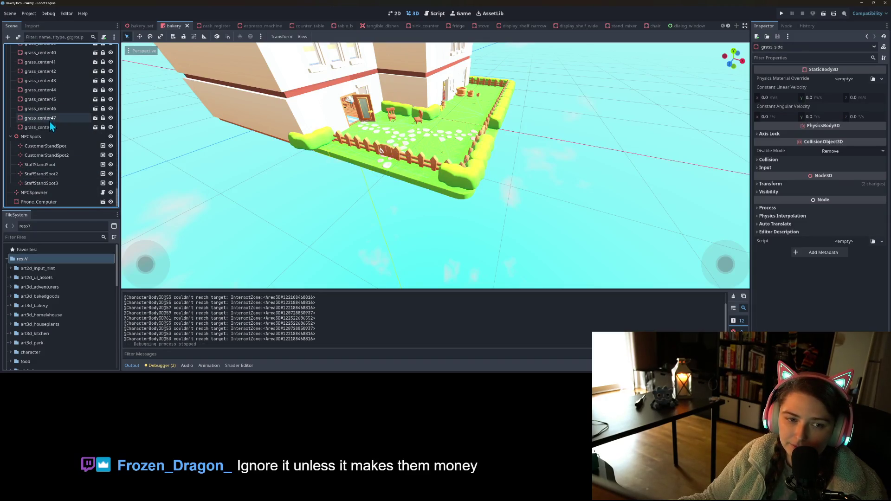
{"action": "left_click", "coordinate": [49, 127], "text": "shift"}
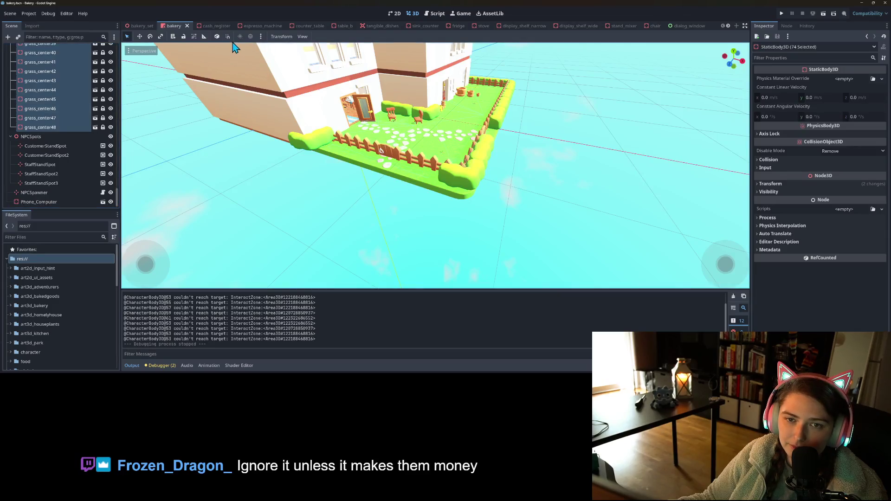
{"action": "left_click", "coordinate": [183, 39]}
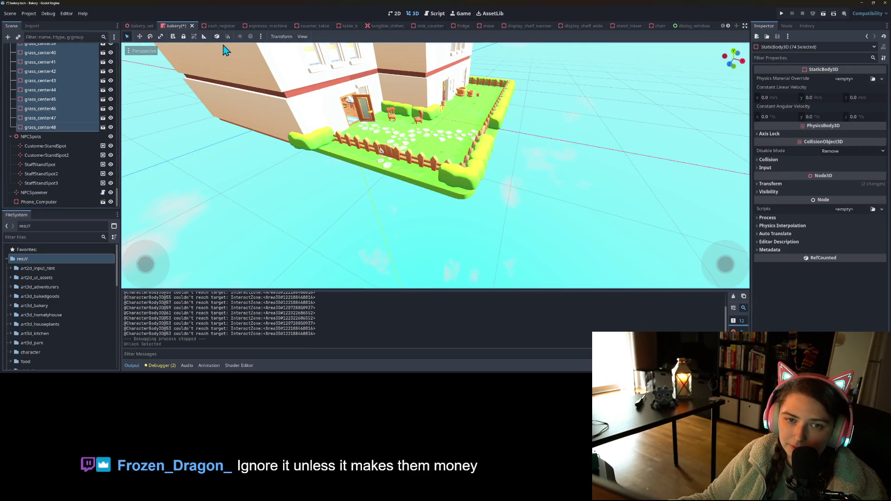
Deselect, save the bakery scene, then delete a grass corner tile at the garden edge
{"action": "left_click", "coordinate": [403, 207]}
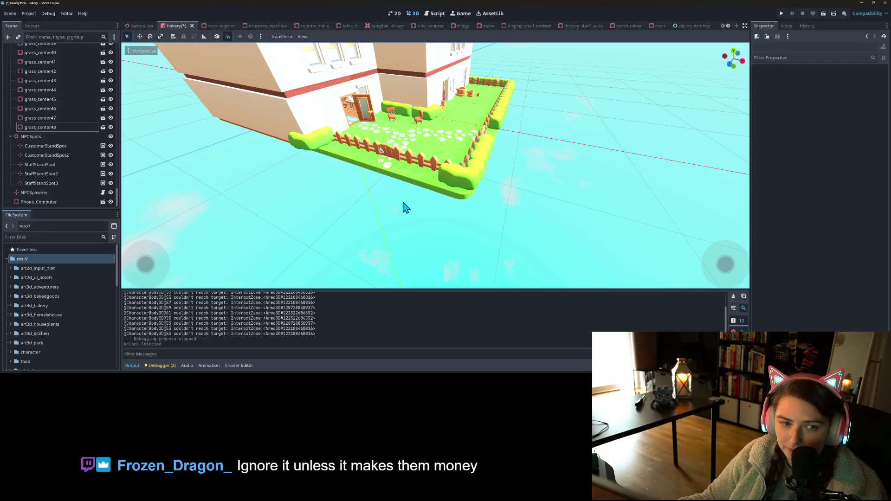
{"action": "key", "text": "ctrl+s"}
{"action": "left_click", "coordinate": [468, 188]}
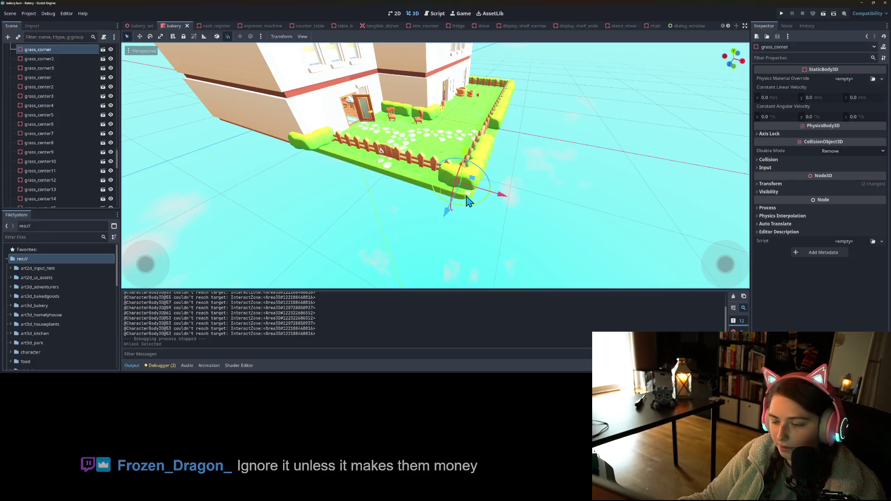
{"action": "key", "text": "Delete"}
Select the 13 grass_side tiles along the garden's front edge, starting at grass_side7, and delete them
{"action": "mouse_move", "coordinate": [468, 201]}
{"action": "left_mouse_down"}
{"action": "mouse_move", "coordinate": [478, 193]}
{"action": "mouse_move", "coordinate": [438, 195]}
{"action": "left_mouse_up"}
{"action": "left_click", "coordinate": [369, 140]}
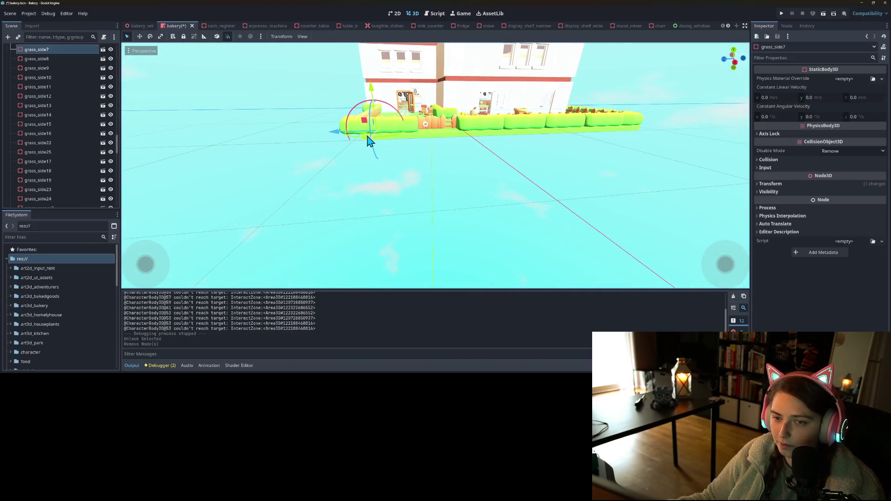
{"action": "left_click", "coordinate": [414, 143], "text": "shift"}
{"action": "left_click", "coordinate": [432, 140], "text": "shift"}
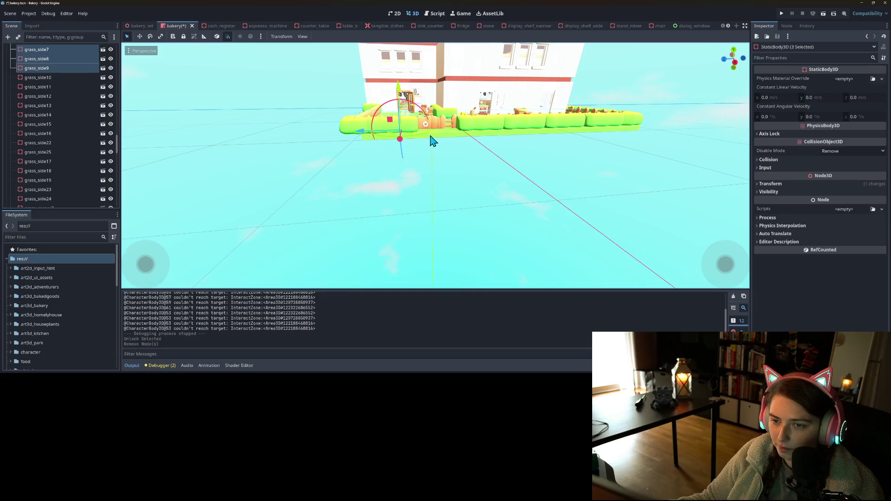
{"action": "left_click", "coordinate": [452, 140], "text": "shift"}
{"action": "left_click", "coordinate": [485, 139], "text": "shift"}
{"action": "left_click", "coordinate": [499, 140], "text": "shift"}
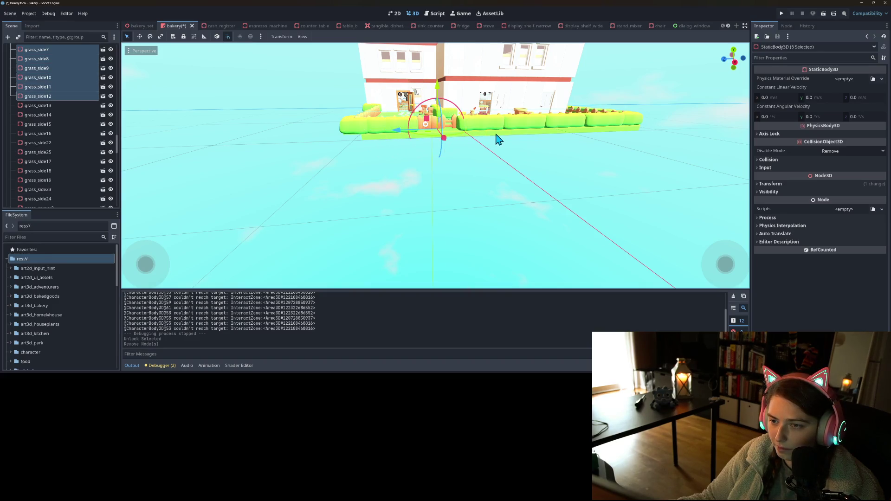
{"action": "left_click", "coordinate": [524, 138], "text": "shift"}
{"action": "left_click", "coordinate": [541, 137], "text": "shift"}
{"action": "left_click", "coordinate": [565, 137], "text": "shift"}
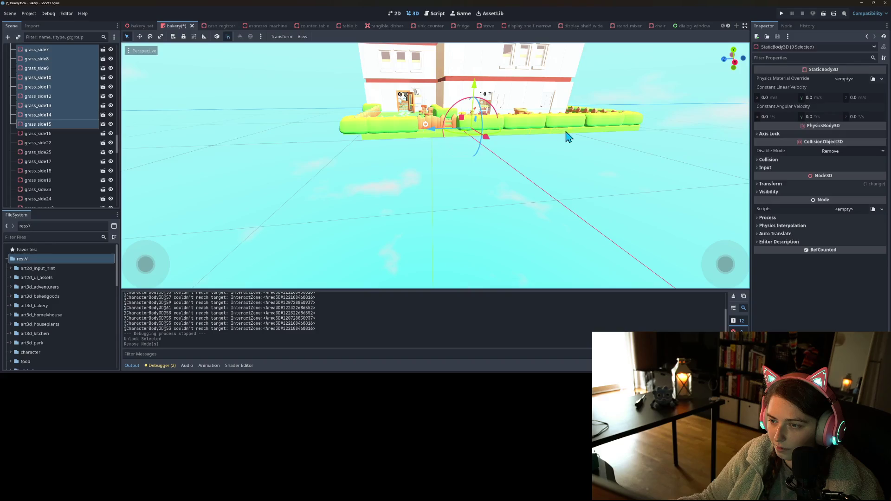
{"action": "left_click", "coordinate": [584, 136], "text": "shift"}
{"action": "left_click", "coordinate": [610, 137], "text": "shift"}
{"action": "left_click", "coordinate": [625, 136], "text": "shift"}
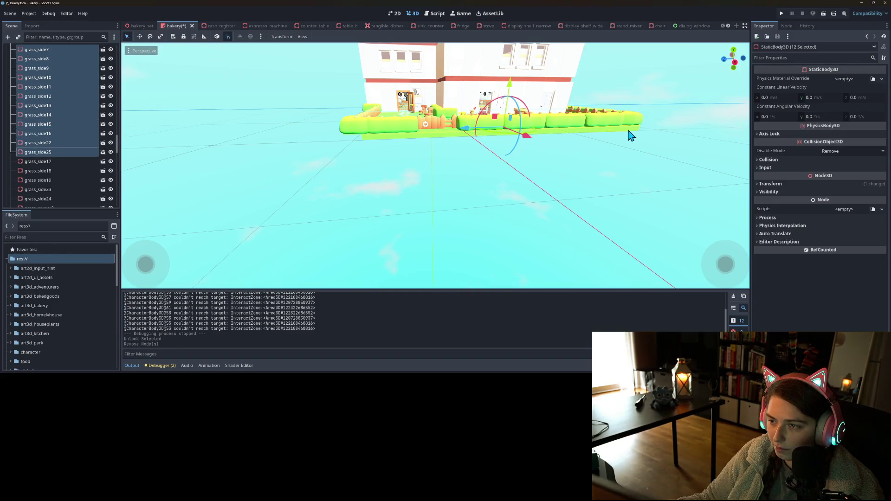
{"action": "left_click", "coordinate": [636, 135], "text": "shift"}
{"action": "key", "text": "Delete"}
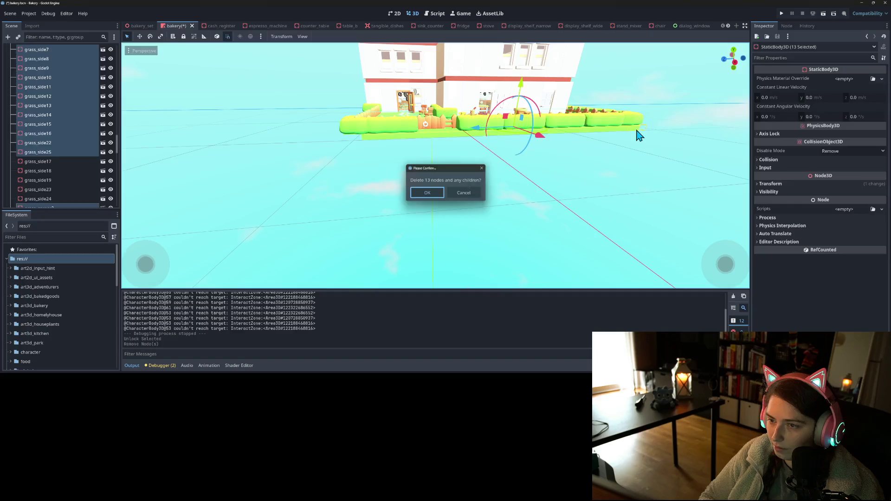
{"action": "key", "text": "Return"}
Delete grass_corner3 with grass_side24, 23, 19, 18 and 17 along the other edge
{"action": "left_click_drag", "start_coordinate": [639, 183], "coordinate": [531, 185]}
{"action": "scroll", "coordinate": [511, 195], "scroll_direction": "up", "scroll_amount": 3}
{"action": "left_click", "coordinate": [477, 231]}
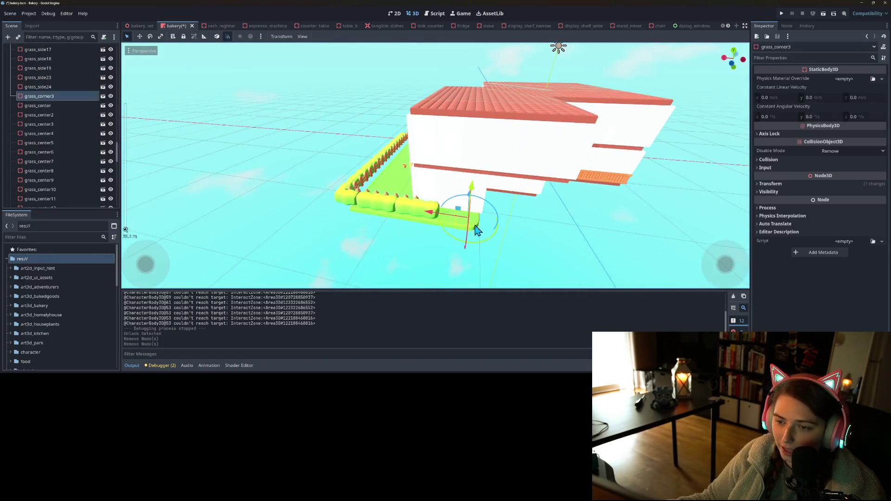
{"action": "left_click", "coordinate": [446, 228], "text": "shift"}
{"action": "left_click", "coordinate": [415, 228], "text": "shift"}
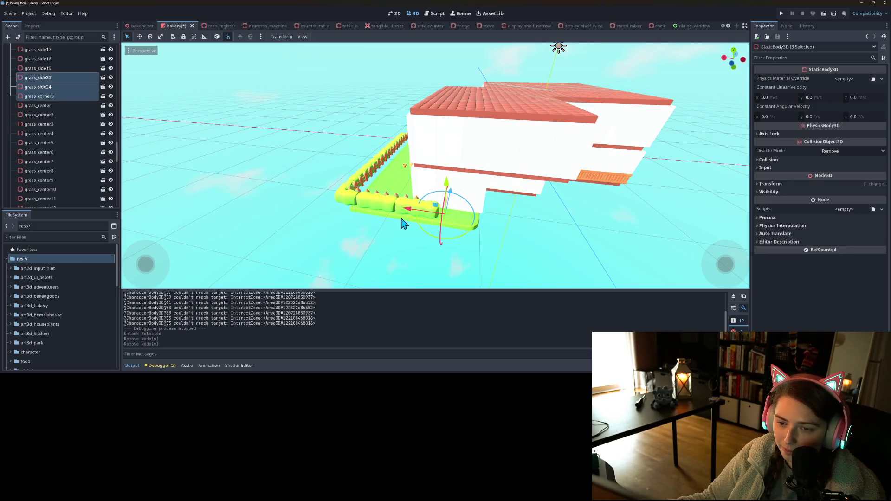
{"action": "left_click", "coordinate": [403, 224], "text": "shift"}
{"action": "left_click", "coordinate": [377, 222], "text": "shift"}
{"action": "left_click", "coordinate": [356, 218], "text": "shift"}
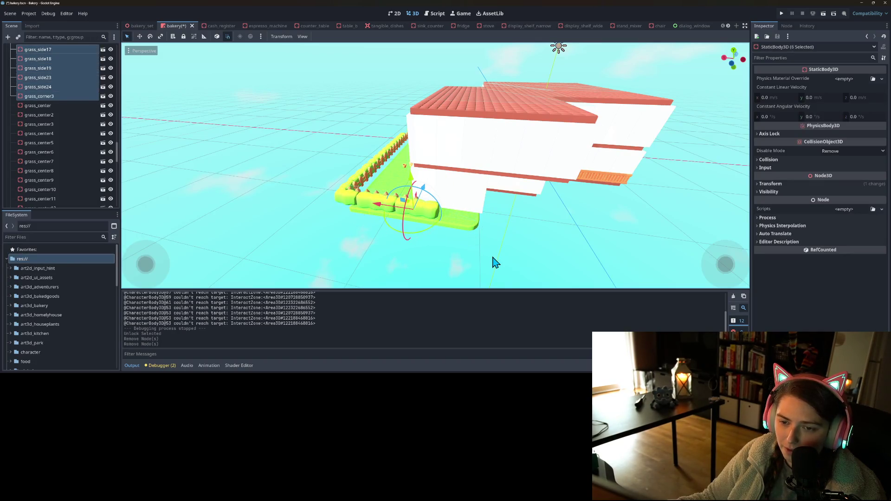
{"action": "key", "text": "Delete"}
{"action": "scroll", "coordinate": [406, 251], "scroll_direction": "down", "scroll_amount": 3}
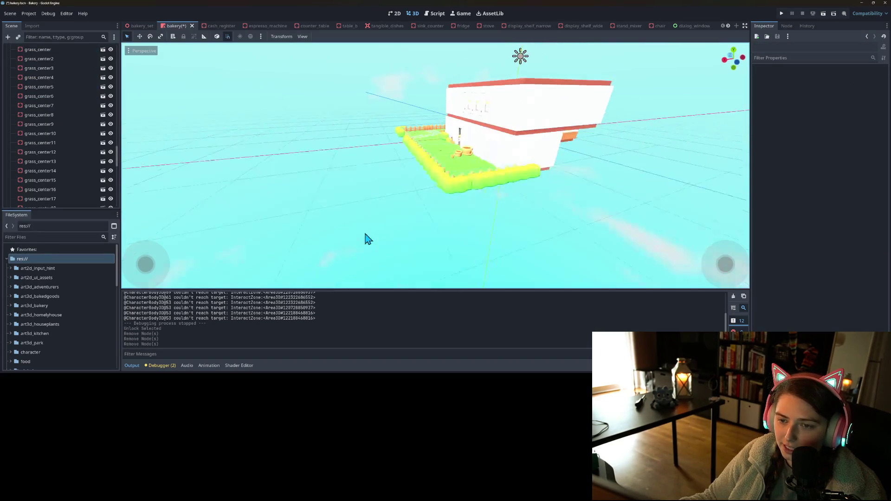
Select the 13-piece front grass strip from grass_side6, duplicate it, and slide the copy along X
{"action": "scroll", "coordinate": [452, 263], "scroll_direction": "up", "scroll_amount": 10}
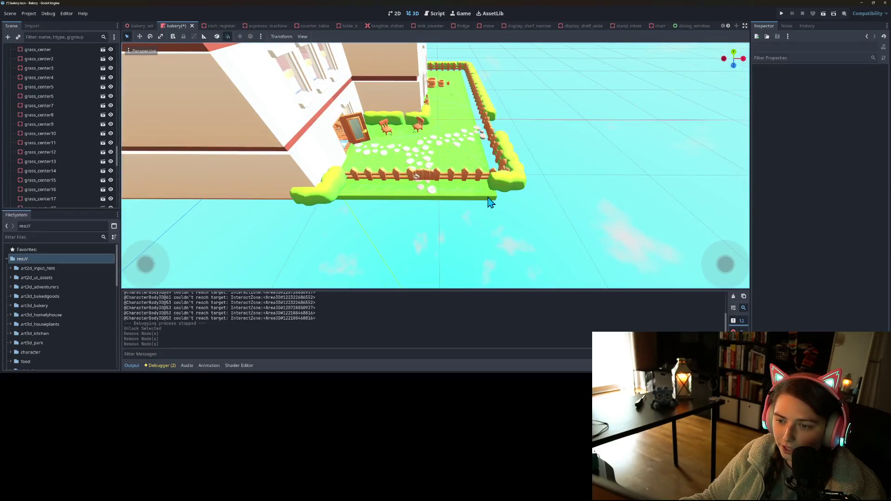
{"action": "left_click", "coordinate": [489, 198]}
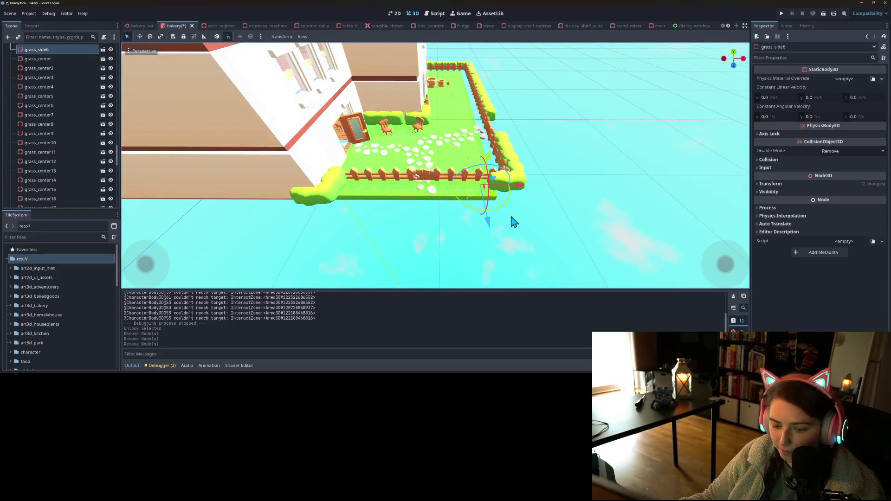
{"action": "mouse_move", "coordinate": [510, 220]}
{"action": "left_mouse_down"}
{"action": "mouse_move", "coordinate": [417, 223]}
{"action": "mouse_move", "coordinate": [376, 185]}
{"action": "mouse_move", "coordinate": [408, 225]}
{"action": "mouse_move", "coordinate": [400, 190]}
{"action": "left_mouse_up"}
{"action": "left_click", "coordinate": [377, 185], "text": "shift"}
{"action": "left_click", "coordinate": [403, 179], "text": "shift"}
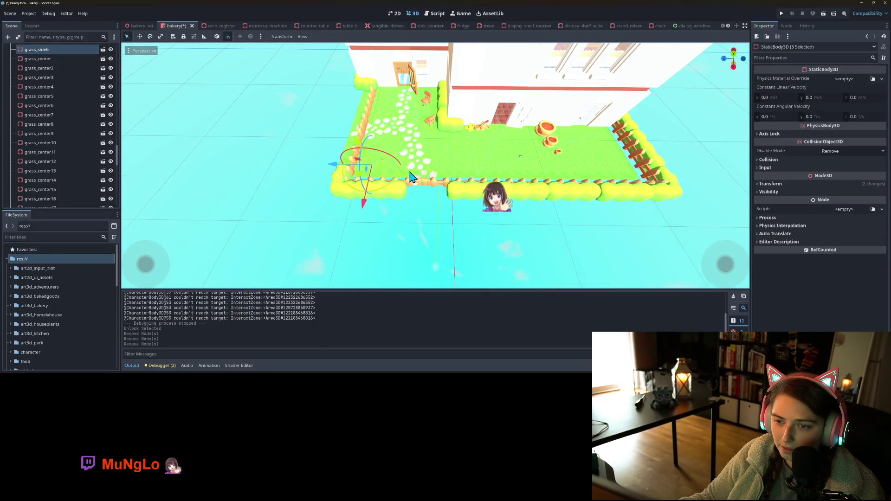
{"action": "left_click", "coordinate": [414, 179], "text": "shift"}
{"action": "left_click", "coordinate": [452, 173], "text": "shift"}
{"action": "left_click", "coordinate": [479, 175], "text": "shift"}
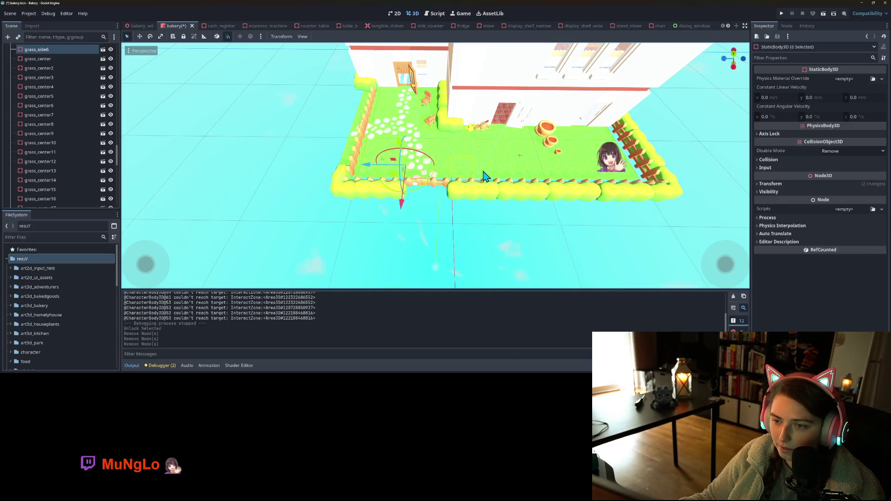
{"action": "left_click", "coordinate": [506, 177], "text": "shift"}
{"action": "left_click", "coordinate": [534, 179], "text": "shift"}
{"action": "left_click", "coordinate": [550, 178], "text": "shift"}
{"action": "left_click", "coordinate": [564, 179], "text": "shift"}
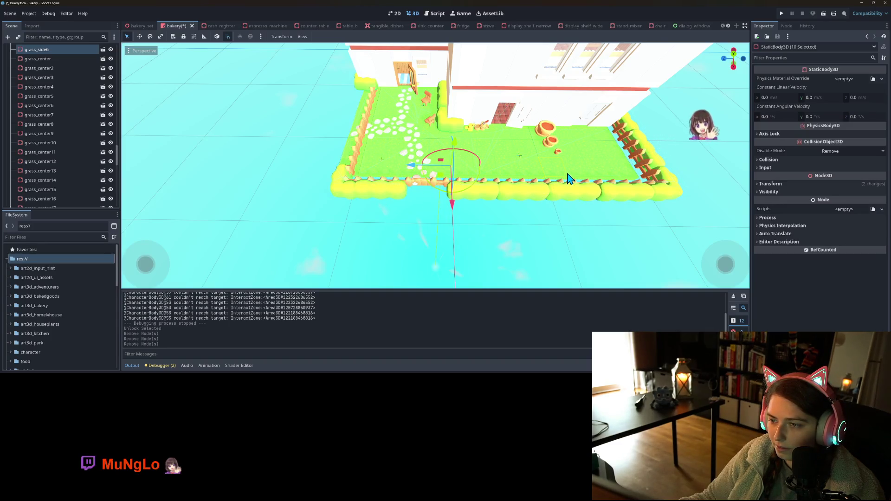
{"action": "left_click", "coordinate": [582, 178], "text": "shift"}
{"action": "left_click", "coordinate": [601, 176], "text": "shift"}
{"action": "left_click", "coordinate": [622, 176], "text": "shift"}
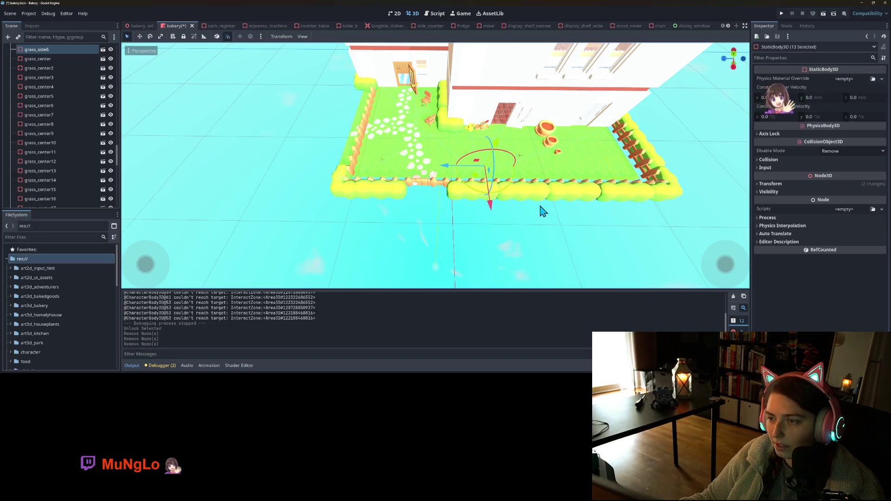
{"action": "mouse_move", "coordinate": [539, 207]}
{"action": "left_mouse_down"}
{"action": "mouse_move", "coordinate": [591, 191]}
{"action": "mouse_move", "coordinate": [629, 199]}
{"action": "mouse_move", "coordinate": [622, 205]}
{"action": "left_mouse_up"}
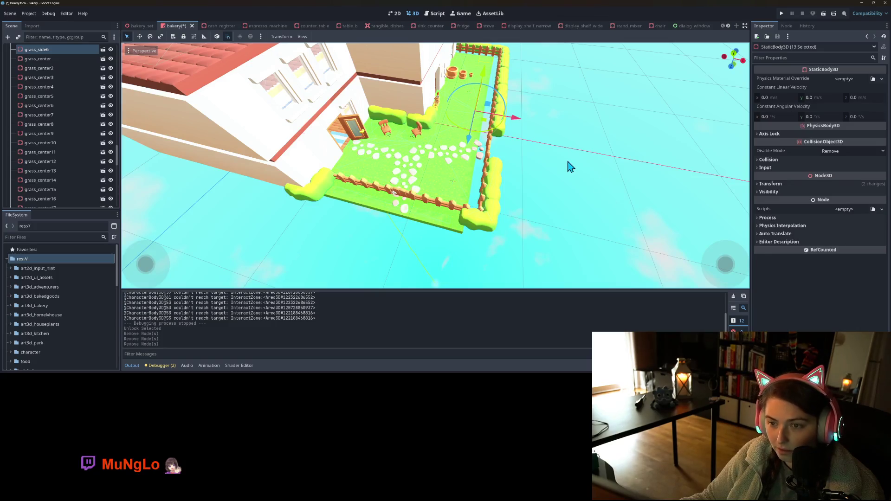
{"action": "key", "text": "ctrl+d"}
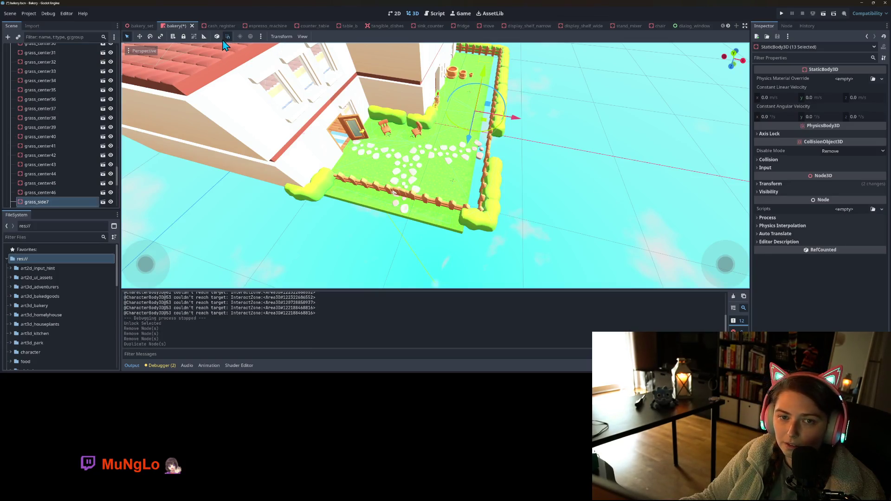
{"action": "mouse_move", "coordinate": [511, 125]}
{"action": "left_mouse_down"}
{"action": "mouse_move", "coordinate": [543, 129]}
{"action": "mouse_move", "coordinate": [532, 127]}
{"action": "left_mouse_up"}
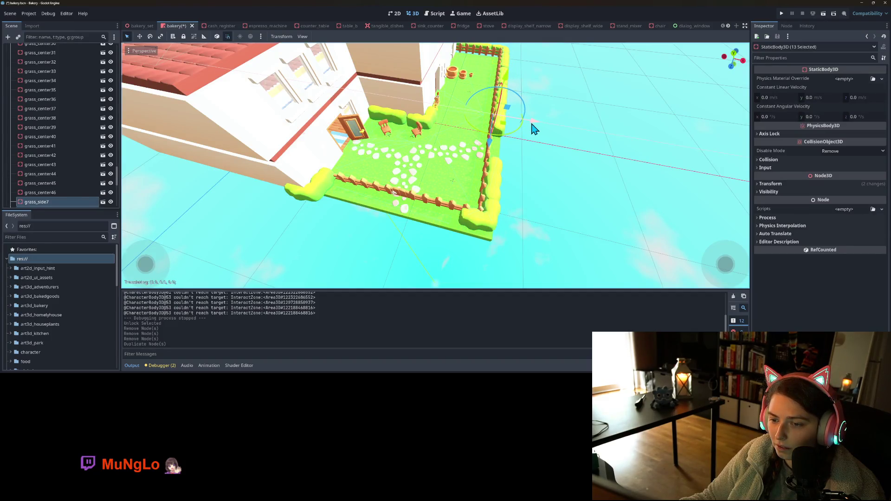
Set the translate snap to 2 units, then duplicate the 13 grass nodes again
{"action": "left_click", "coordinate": [261, 36]}
{"action": "left_click", "coordinate": [261, 36]}
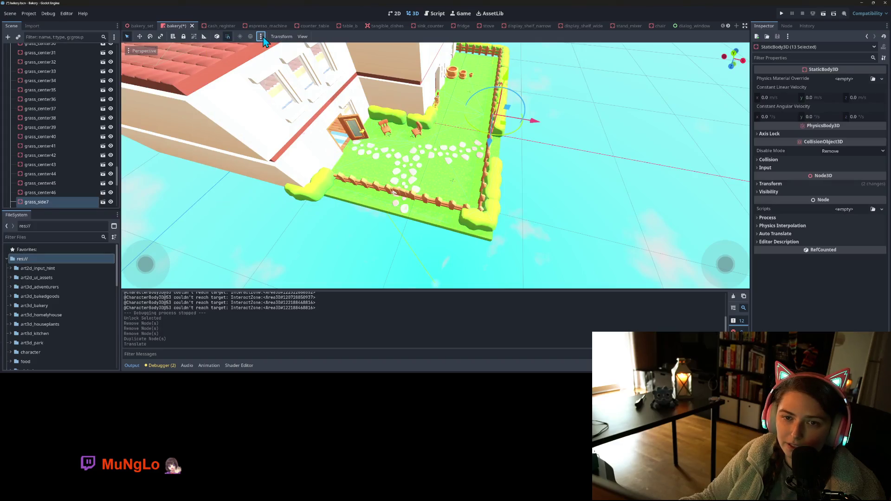
{"action": "left_click", "coordinate": [281, 36]}
{"action": "left_click", "coordinate": [289, 68]}
{"action": "type", "text": "2"}
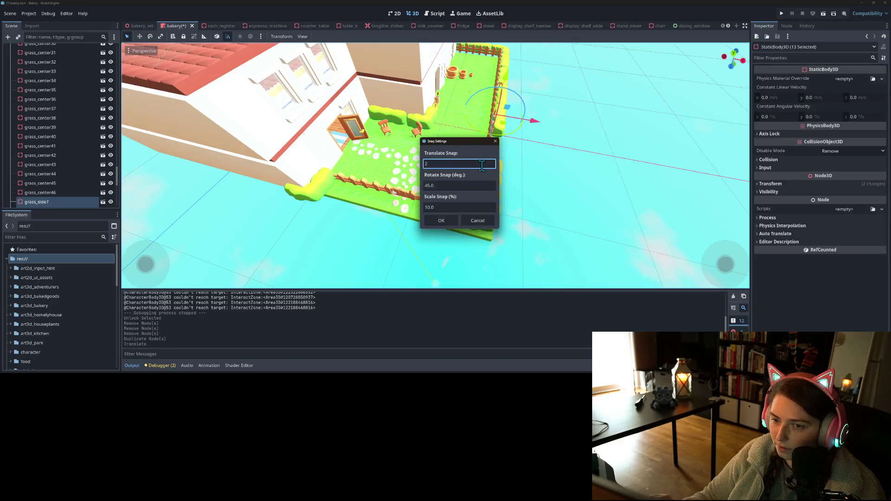
{"action": "left_click", "coordinate": [446, 222]}
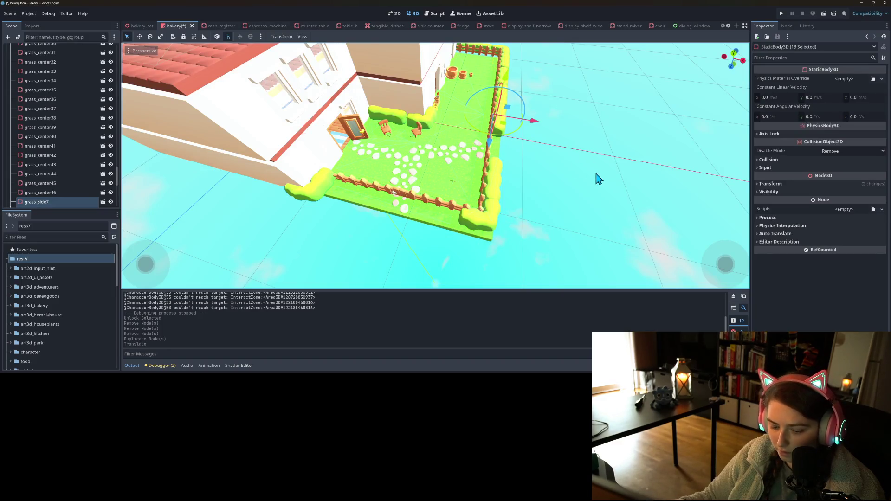
{"action": "key", "text": "ctrl+d"}
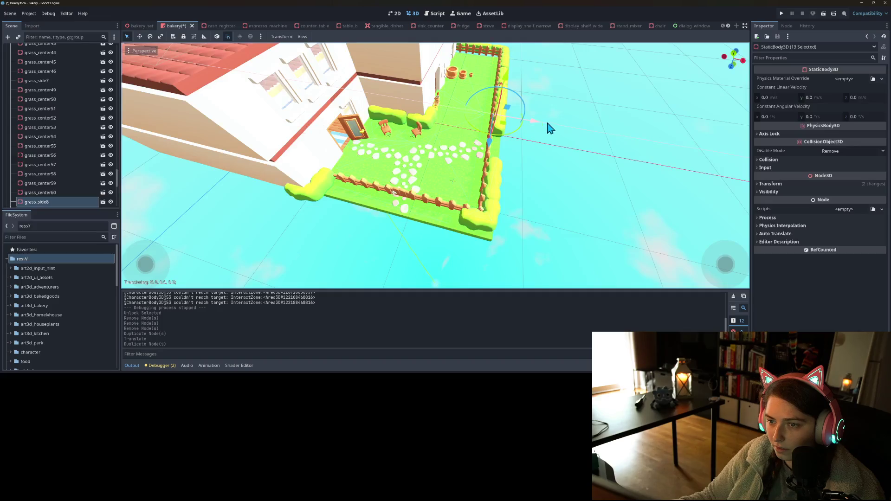
Duplicate the grass strip and shift each copy one snap step along X
{"action": "left_click_drag", "start_coordinate": [550, 129], "coordinate": [592, 136]}
{"action": "key", "text": "ctrl+d"}
{"action": "scroll", "coordinate": [454, 147], "scroll_direction": "down", "scroll_amount": 10}
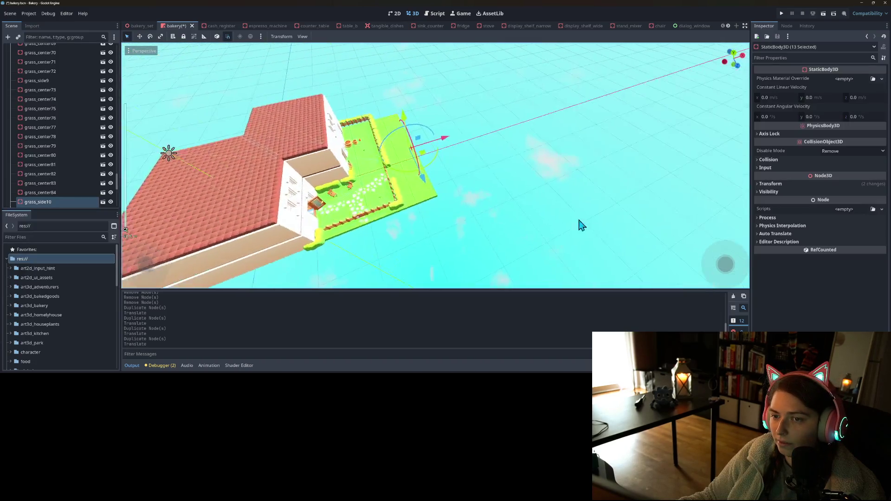
{"action": "mouse_move", "coordinate": [583, 226]}
{"action": "left_mouse_down"}
{"action": "mouse_move", "coordinate": [518, 191]}
{"action": "mouse_move", "coordinate": [511, 215]}
{"action": "left_mouse_up"}
{"action": "key", "text": "ctrl+d"}
{"action": "left_click_drag", "start_coordinate": [464, 151], "coordinate": [481, 155]}
{"action": "key", "text": "ctrl+d"}
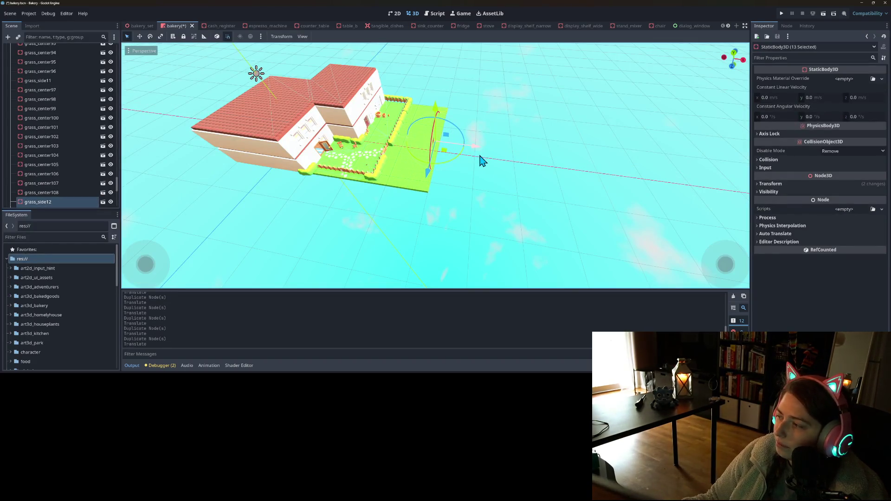
Add more grass strip copies further right, dropping each one into place
{"action": "scroll", "coordinate": [445, 178], "scroll_direction": "up", "scroll_amount": 2}
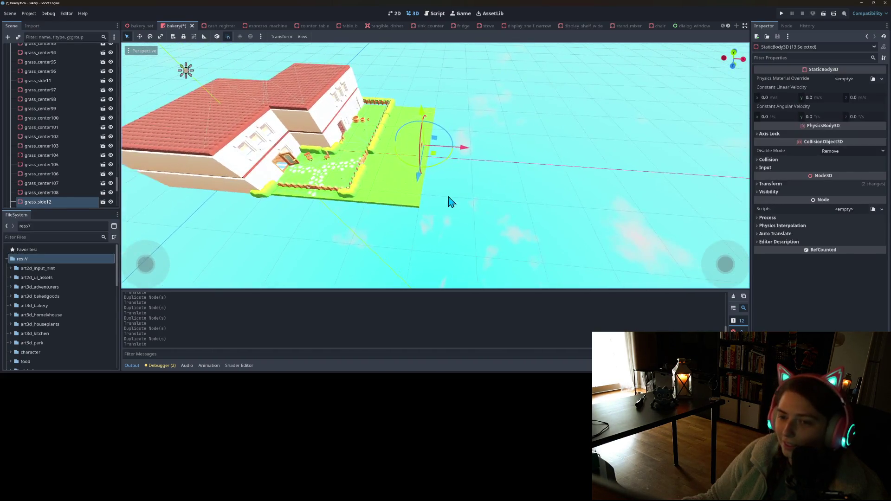
{"action": "scroll", "coordinate": [448, 200], "scroll_direction": "up", "scroll_amount": 3}
{"action": "left_click_drag", "start_coordinate": [467, 205], "coordinate": [454, 204]}
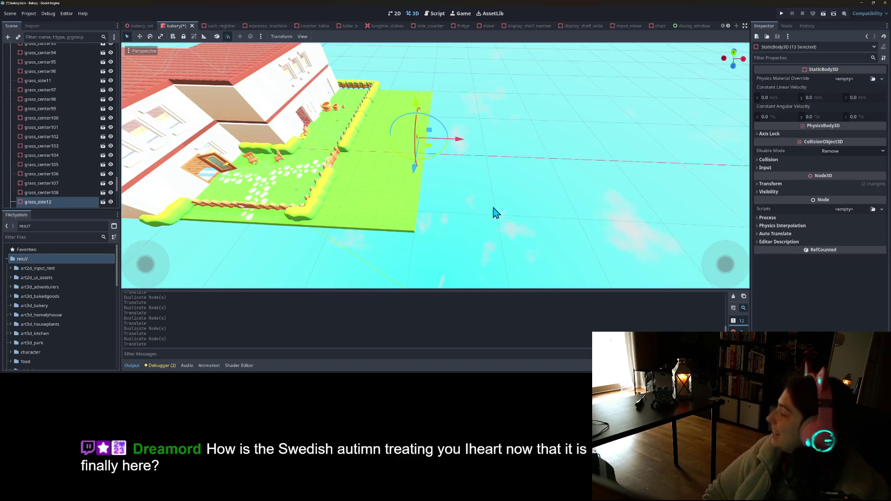
{"action": "key", "text": "ctrl+d"}
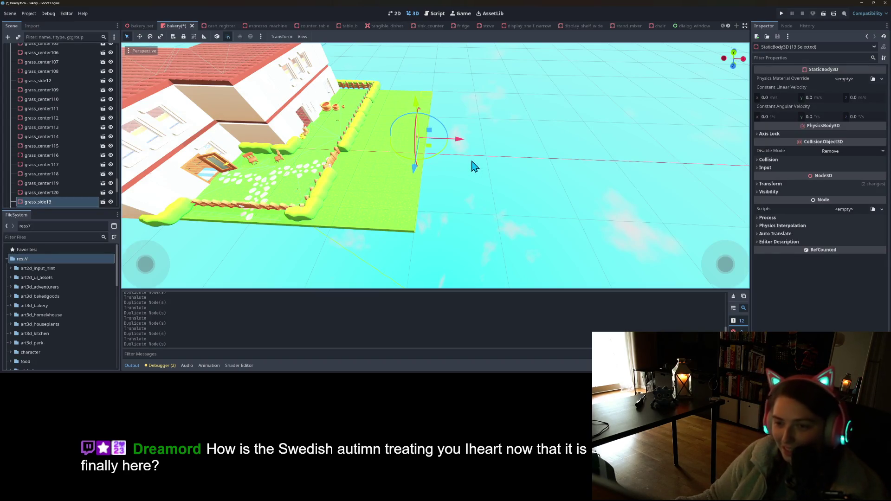
{"action": "left_click", "coordinate": [470, 143]}
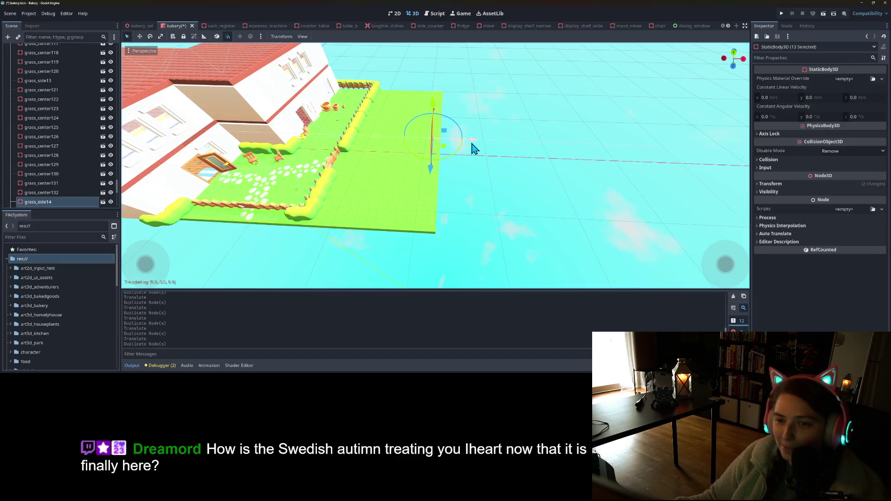
{"action": "left_click", "coordinate": [474, 201]}
{"action": "mouse_move", "coordinate": [436, 225]}
{"action": "left_mouse_down"}
{"action": "mouse_move", "coordinate": [478, 193]}
{"action": "mouse_move", "coordinate": [457, 195]}
{"action": "mouse_move", "coordinate": [449, 182]}
{"action": "left_mouse_up"}
{"action": "key", "text": "ctrl+d"}
{"action": "key", "text": "g"}
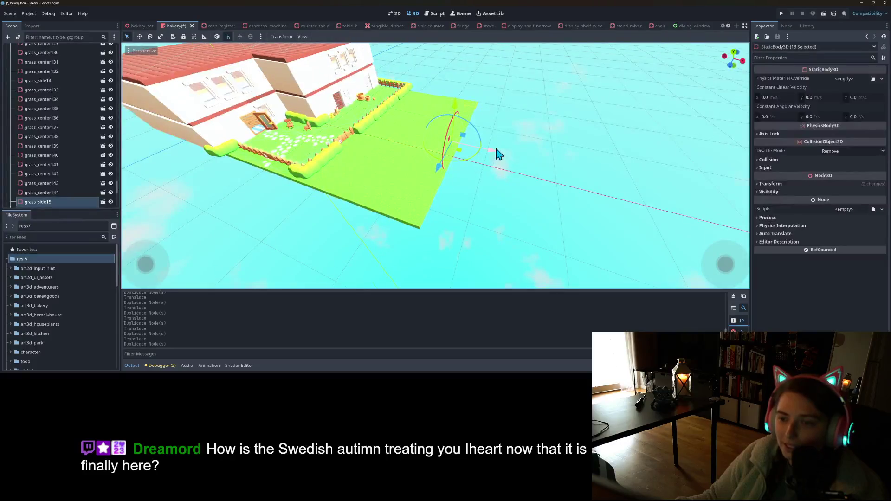
{"action": "left_click", "coordinate": [509, 154]}
Rotate a duplicated grass strip and set several more copies beside the field
{"action": "mouse_move", "coordinate": [507, 185]}
{"action": "left_mouse_down"}
{"action": "mouse_move", "coordinate": [481, 201]}
{"action": "mouse_move", "coordinate": [396, 201]}
{"action": "mouse_move", "coordinate": [416, 201]}
{"action": "mouse_move", "coordinate": [368, 212]}
{"action": "mouse_move", "coordinate": [354, 158]}
{"action": "left_mouse_up"}
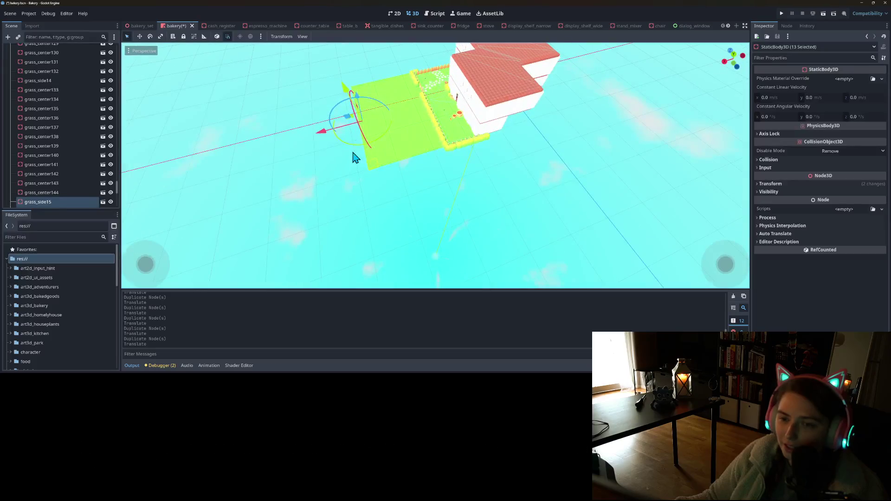
{"action": "key", "text": "ctrl+d"}
{"action": "mouse_move", "coordinate": [362, 98]}
{"action": "left_mouse_down"}
{"action": "mouse_move", "coordinate": [369, 219]}
{"action": "mouse_move", "coordinate": [398, 240]}
{"action": "mouse_move", "coordinate": [415, 235]}
{"action": "mouse_move", "coordinate": [424, 199]}
{"action": "mouse_move", "coordinate": [412, 189]}
{"action": "mouse_move", "coordinate": [455, 245]}
{"action": "mouse_move", "coordinate": [427, 169]}
{"action": "mouse_move", "coordinate": [395, 169]}
{"action": "mouse_move", "coordinate": [447, 187]}
{"action": "mouse_move", "coordinate": [382, 189]}
{"action": "mouse_move", "coordinate": [507, 213]}
{"action": "left_mouse_up"}
{"action": "key", "text": "ctrl+d"}
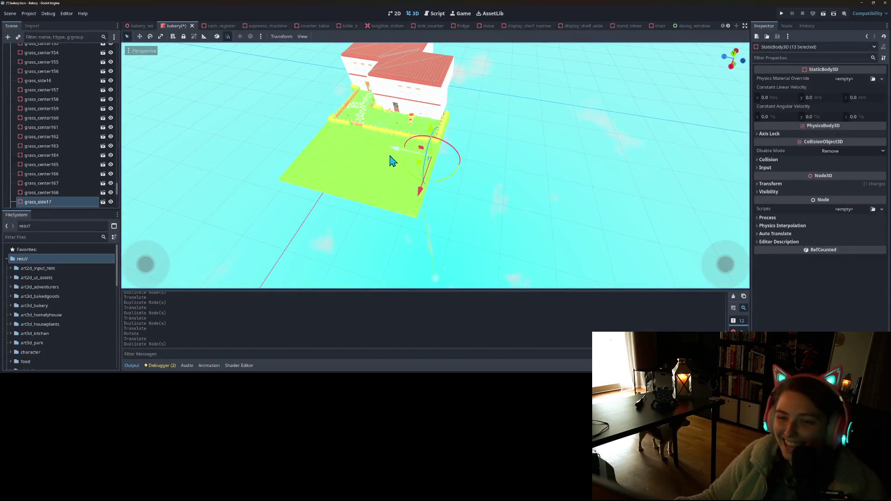
{"action": "mouse_move", "coordinate": [395, 163]}
{"action": "left_mouse_down"}
{"action": "mouse_move", "coordinate": [404, 153]}
{"action": "mouse_move", "coordinate": [427, 156]}
{"action": "left_mouse_up"}
{"action": "key", "text": "ctrl+d"}
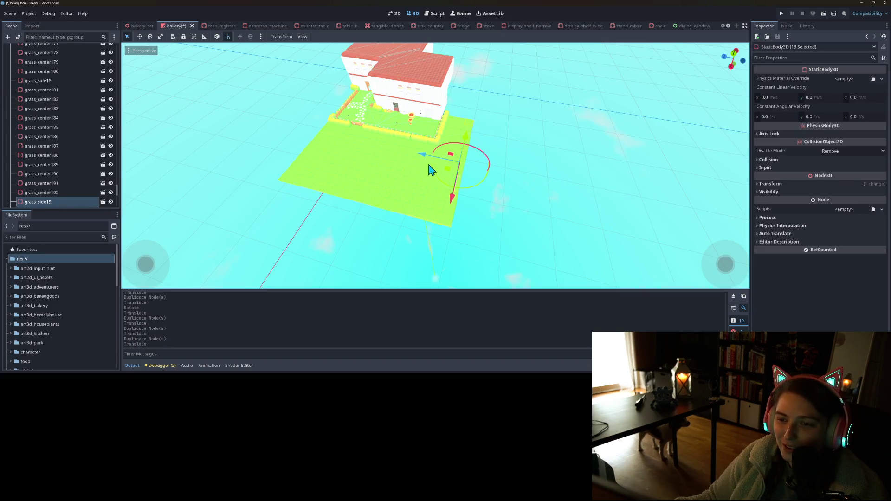
{"action": "mouse_move", "coordinate": [362, 204]}
{"action": "left_mouse_down"}
{"action": "mouse_move", "coordinate": [393, 204]}
{"action": "mouse_move", "coordinate": [478, 163]}
{"action": "mouse_move", "coordinate": [455, 200]}
{"action": "left_mouse_up"}
{"action": "scroll", "coordinate": [394, 206], "scroll_direction": "up", "scroll_amount": 4}
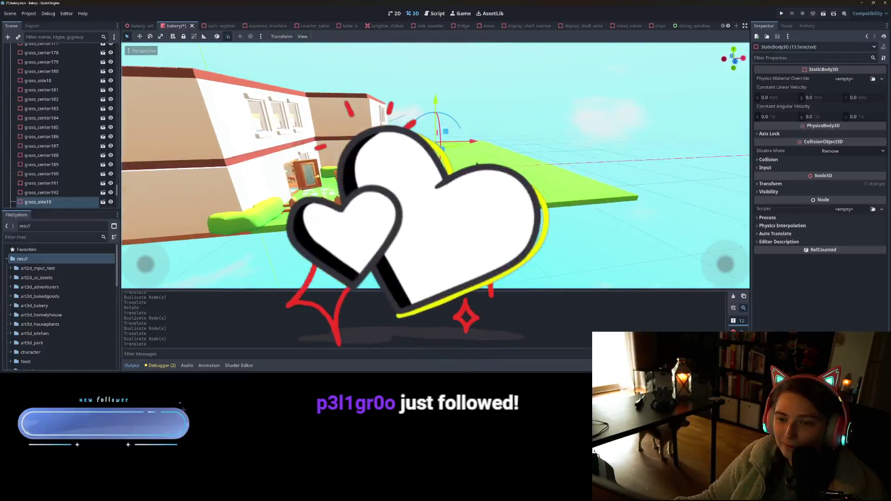
{"action": "scroll", "coordinate": [477, 163], "scroll_direction": "down", "scroll_amount": 5}
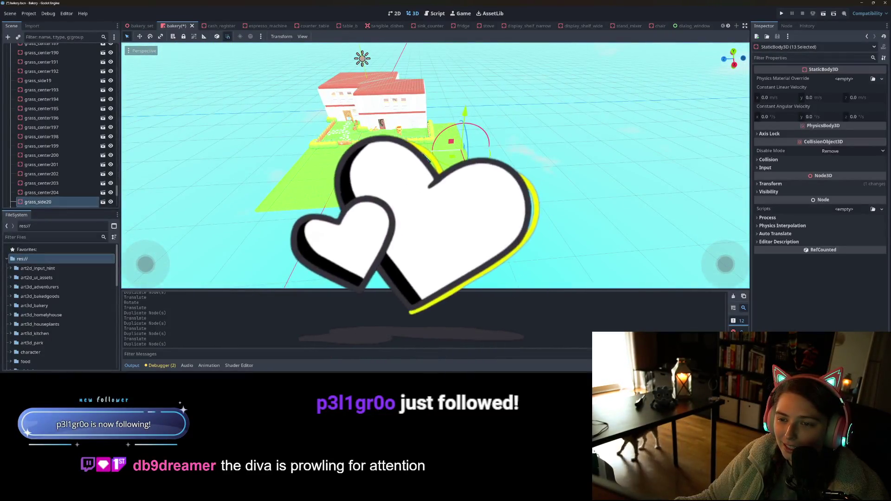
{"action": "key", "text": "ctrl+d"}
{"action": "left_click_drag", "start_coordinate": [485, 123], "coordinate": [462, 147]}
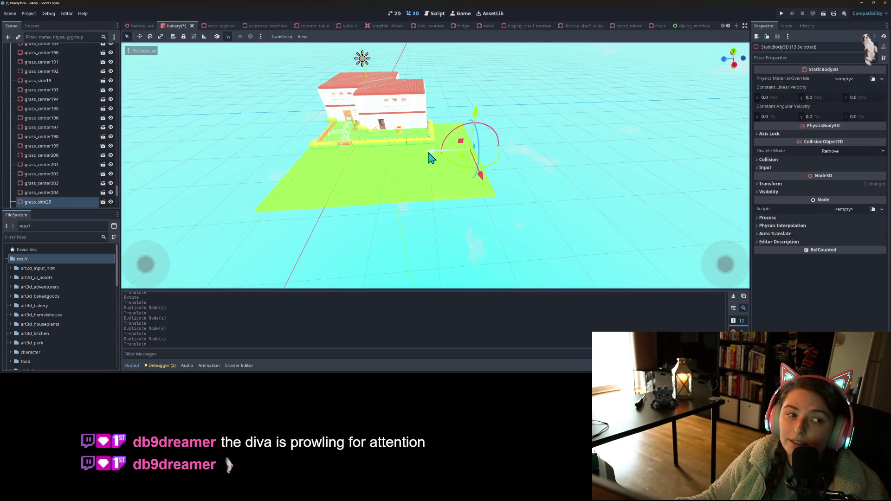
Duplicate grass strips and shift the copies two units over, one tile over and along Z
{"action": "key", "text": "ctrl+d"}
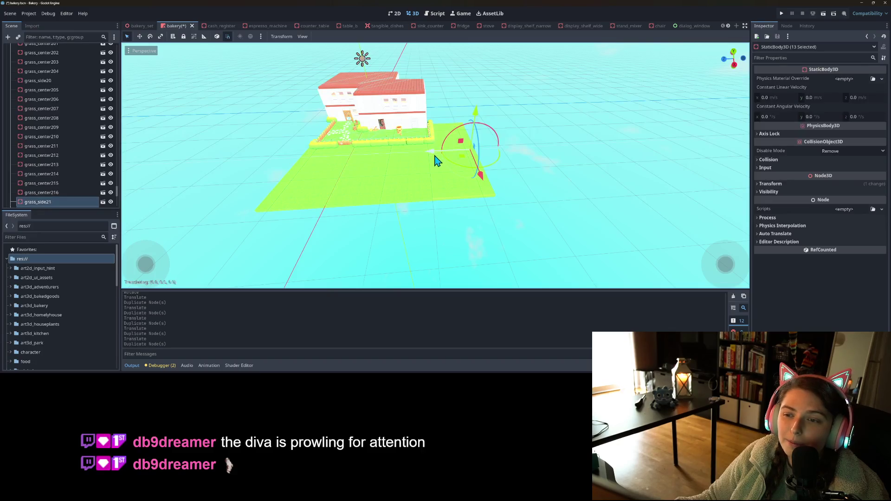
{"action": "key", "text": "ctrl+d"}
{"action": "left_click_drag", "start_coordinate": [437, 161], "coordinate": [480, 159]}
{"action": "key", "text": "ctrl+d"}
{"action": "key", "text": "ctrl+d"}
{"action": "key", "text": "ctrl+d"}
{"action": "mouse_move", "coordinate": [554, 165]}
{"action": "left_mouse_down"}
{"action": "mouse_move", "coordinate": [523, 159]}
{"action": "mouse_move", "coordinate": [514, 140]}
{"action": "mouse_move", "coordinate": [453, 125]}
{"action": "mouse_move", "coordinate": [402, 124]}
{"action": "mouse_move", "coordinate": [365, 142]}
{"action": "left_mouse_up"}
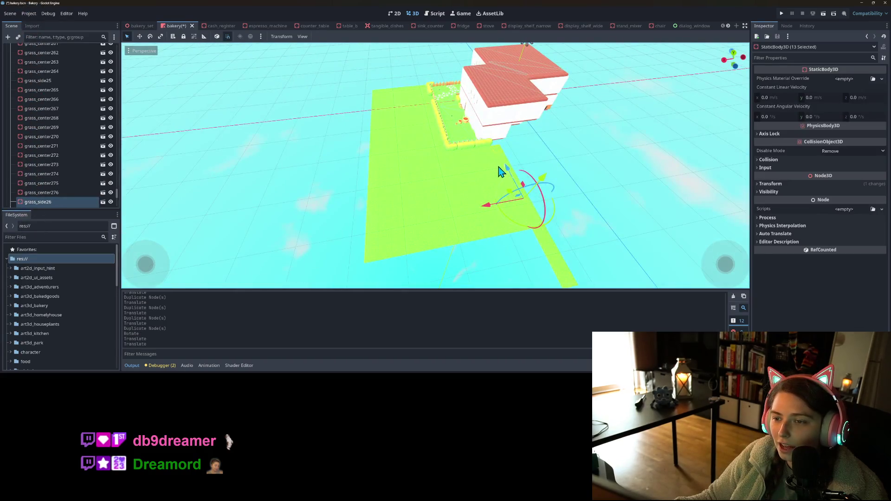
{"action": "mouse_move", "coordinate": [501, 172]}
{"action": "left_mouse_down"}
{"action": "mouse_move", "coordinate": [513, 188]}
{"action": "mouse_move", "coordinate": [550, 179]}
{"action": "mouse_move", "coordinate": [546, 189]}
{"action": "left_mouse_up"}
Add another grass copy and move it along a single axis into place
{"action": "key", "text": "ctrl+d"}
{"action": "left_click_drag", "start_coordinate": [467, 140], "coordinate": [467, 139]}
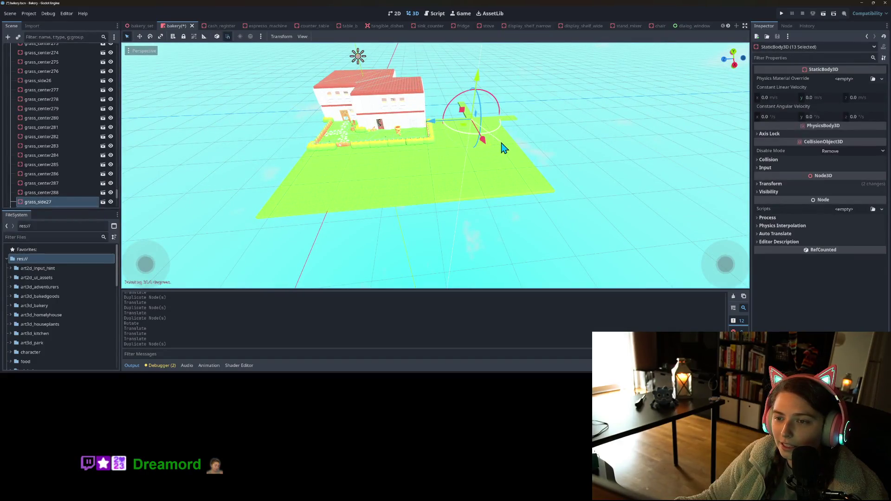
{"action": "key", "text": "g"}
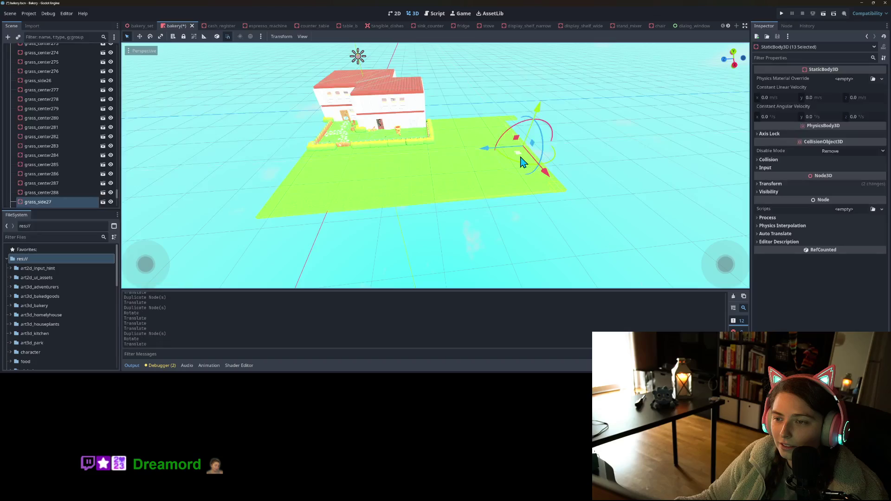
{"action": "key", "text": "g"}
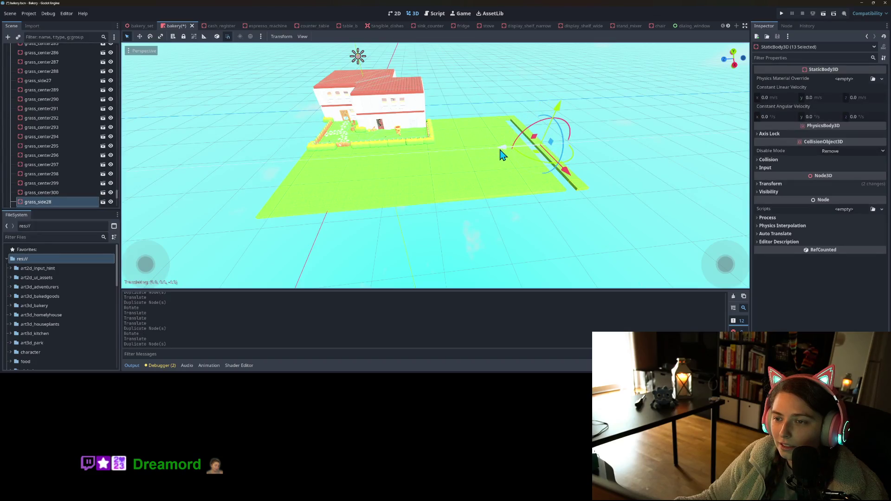
{"action": "left_click", "coordinate": [504, 154]}
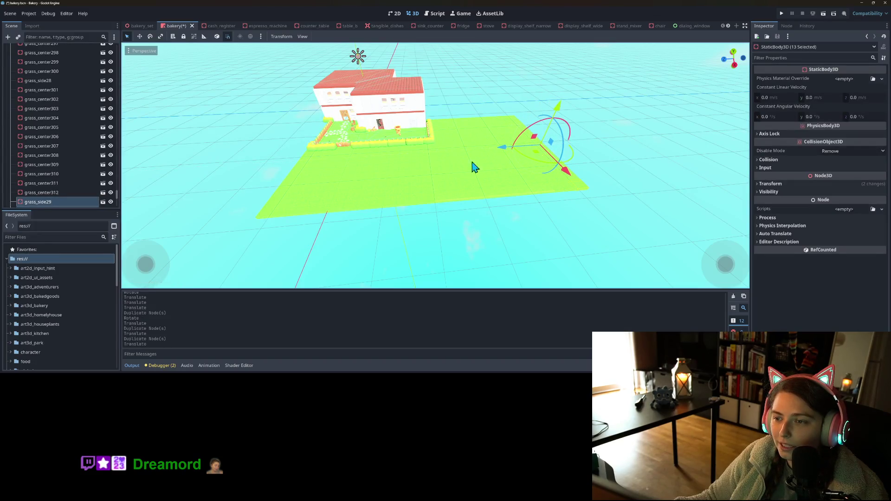
{"action": "scroll", "coordinate": [476, 184], "scroll_direction": "up", "scroll_amount": 5}
{"action": "scroll", "coordinate": [476, 184], "scroll_direction": "down", "scroll_amount": 5}
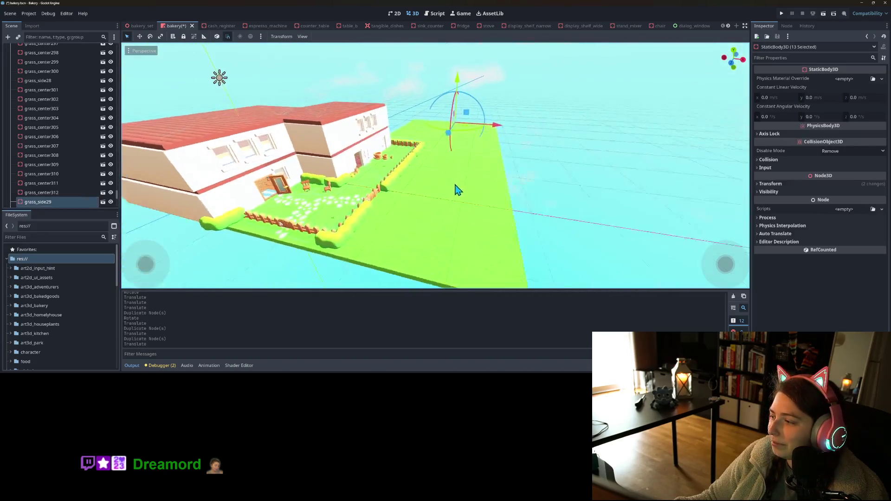
{"action": "mouse_move", "coordinate": [456, 191]}
{"action": "left_mouse_down"}
{"action": "mouse_move", "coordinate": [399, 213]}
{"action": "mouse_move", "coordinate": [441, 199]}
{"action": "mouse_move", "coordinate": [434, 204]}
{"action": "left_mouse_up"}
Slide a new strip 20 units along X, add one more copy, and run the Bakery game
{"action": "key", "text": "ctrl+d"}
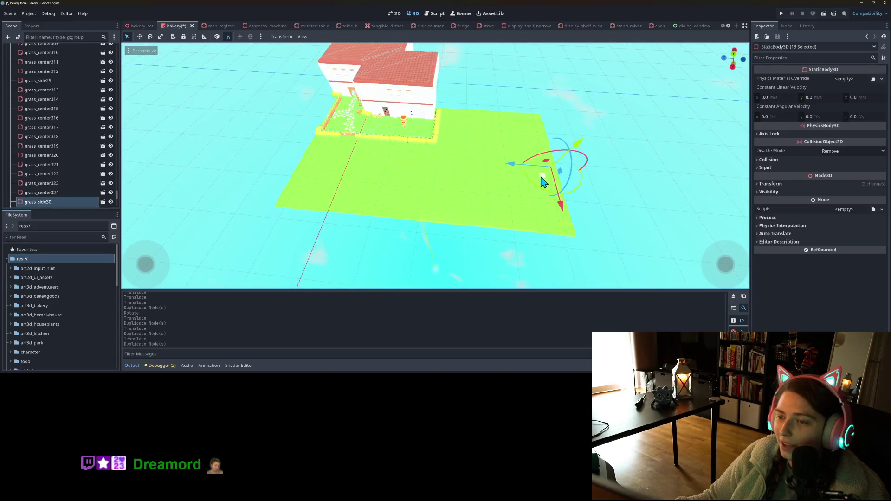
{"action": "left_click_drag", "start_coordinate": [520, 109], "coordinate": [519, 110]}
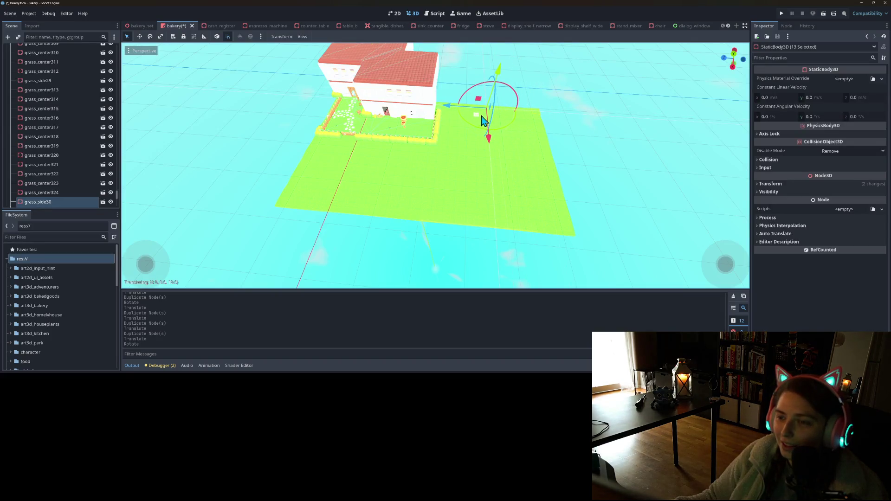
{"action": "mouse_move", "coordinate": [426, 180]}
{"action": "left_mouse_down"}
{"action": "mouse_move", "coordinate": [445, 155]}
{"action": "mouse_move", "coordinate": [368, 159]}
{"action": "mouse_move", "coordinate": [341, 173]}
{"action": "mouse_move", "coordinate": [386, 193]}
{"action": "left_mouse_up"}
{"action": "key", "text": "ctrl+d"}
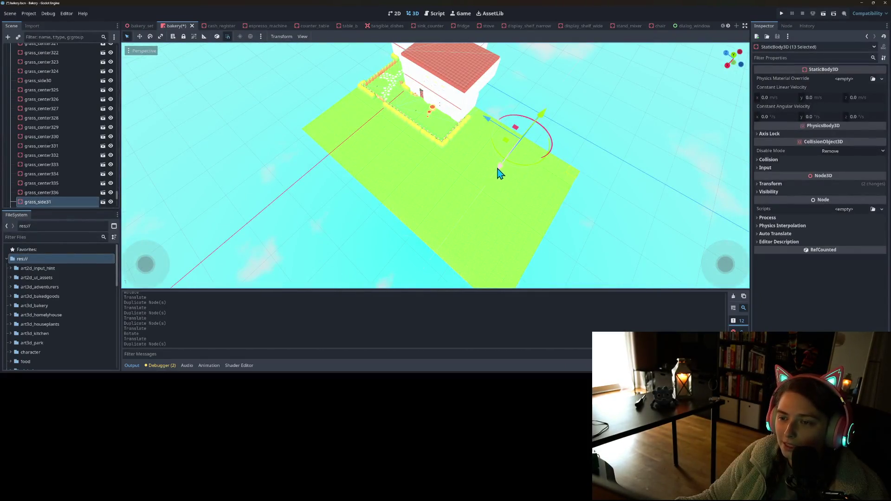
{"action": "mouse_move", "coordinate": [498, 177]}
{"action": "left_mouse_down"}
{"action": "mouse_move", "coordinate": [450, 204]}
{"action": "mouse_move", "coordinate": [424, 134]}
{"action": "mouse_move", "coordinate": [406, 133]}
{"action": "mouse_move", "coordinate": [607, 151]}
{"action": "mouse_move", "coordinate": [464, 159]}
{"action": "mouse_move", "coordinate": [480, 160]}
{"action": "mouse_move", "coordinate": [475, 153]}
{"action": "left_mouse_up"}
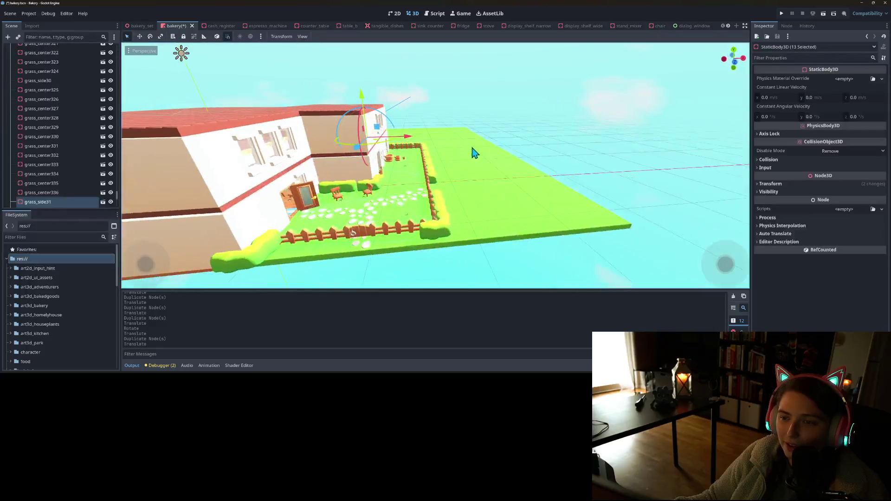
{"action": "left_click", "coordinate": [782, 14]}
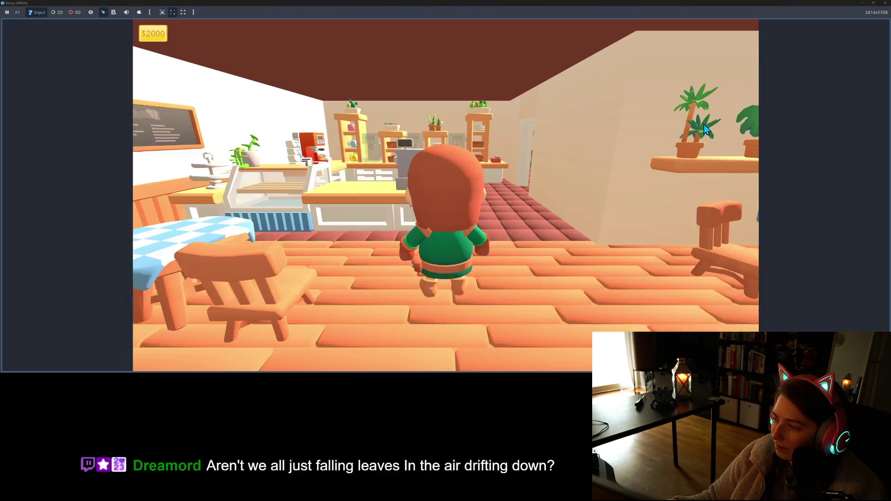
Walk the character out the bakery door into the yard
{"action": "key", "text": "d"}
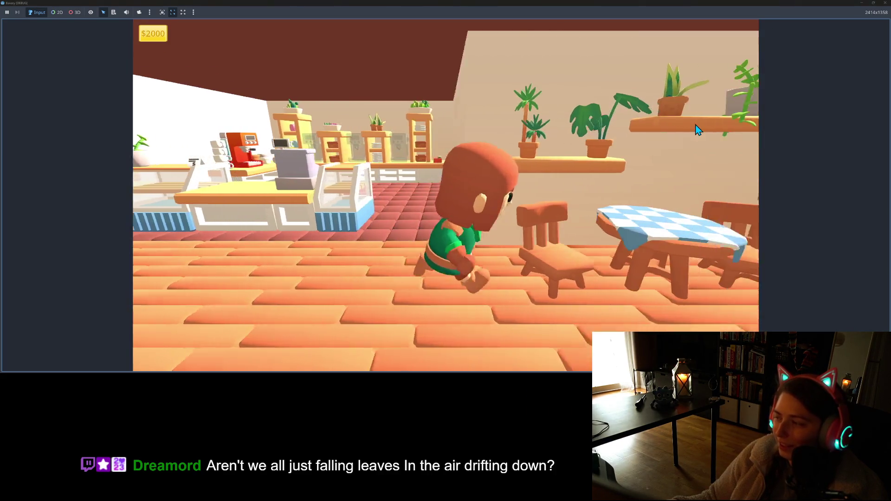
{"action": "key", "text": "s"}
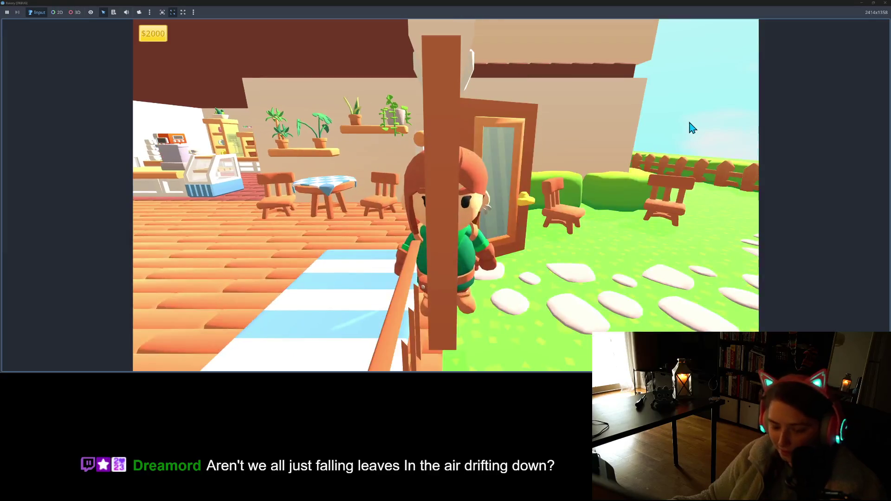
{"action": "key", "text": "d"}
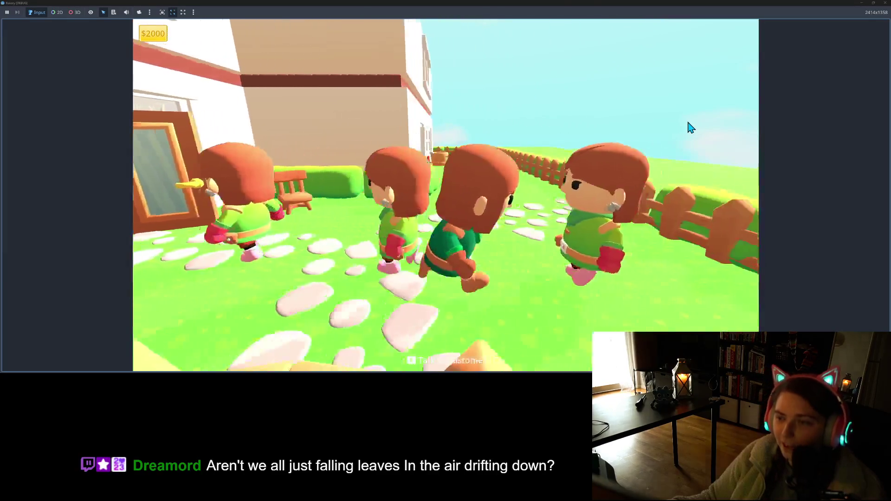
{"action": "key", "text": "w"}
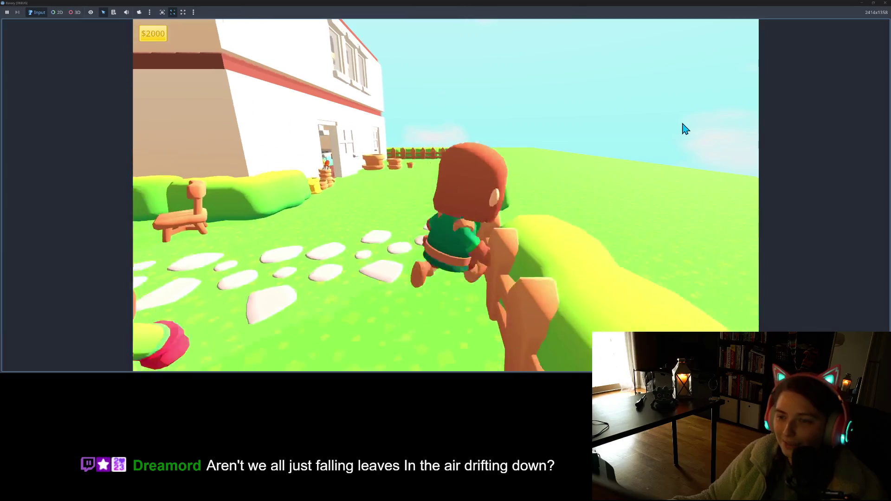
{"action": "key", "text": "s"}
Walk the character along the garden fences and back toward the house, then stop the game
{"action": "key", "text": "a"}
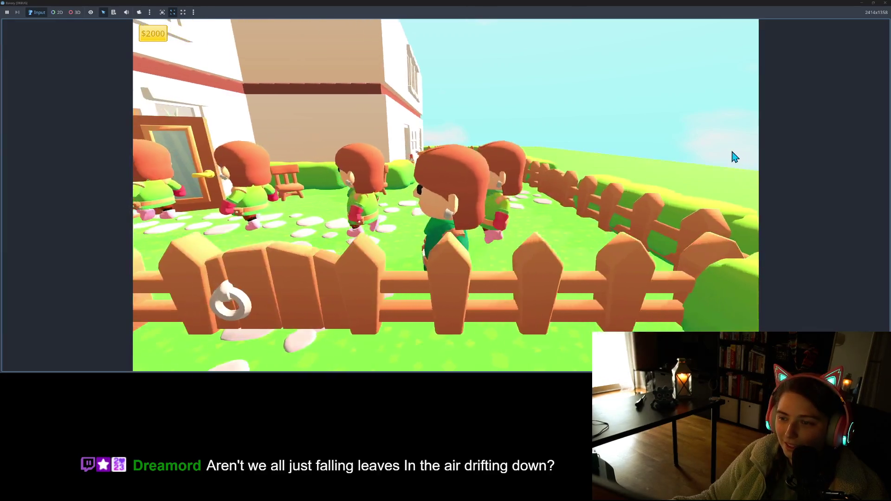
{"action": "key", "text": "d"}
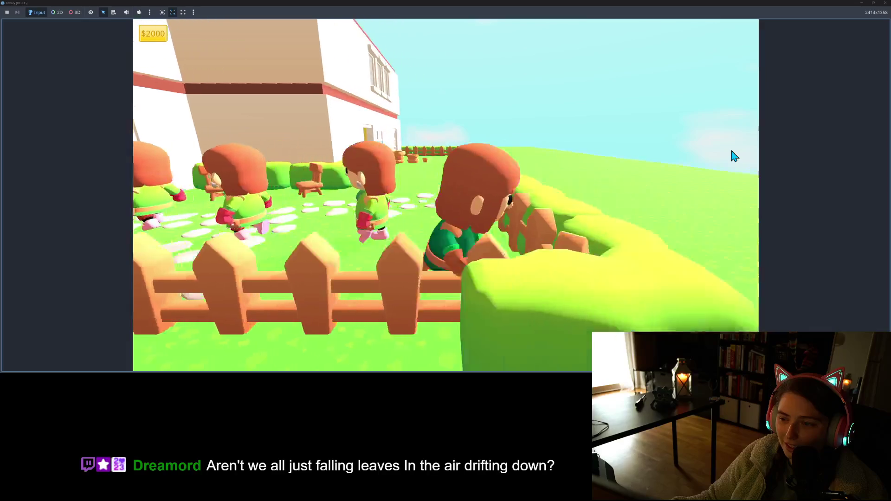
{"action": "key", "text": "w"}
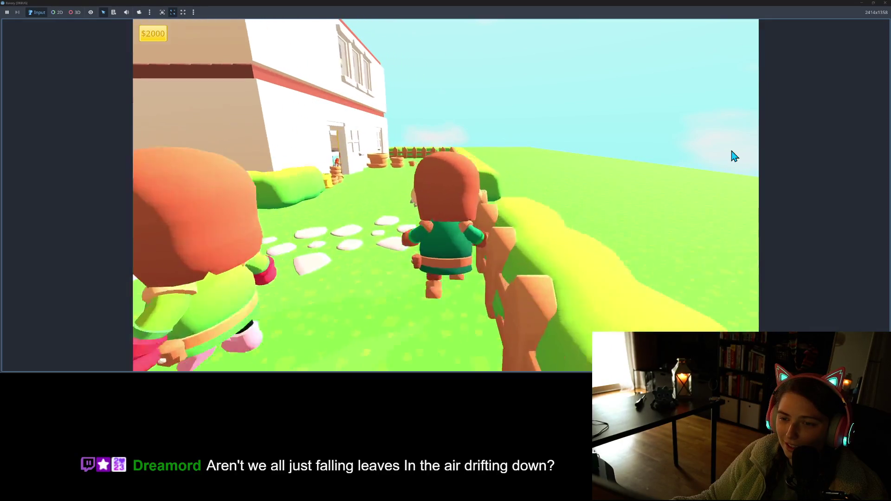
{"action": "key", "text": "a"}
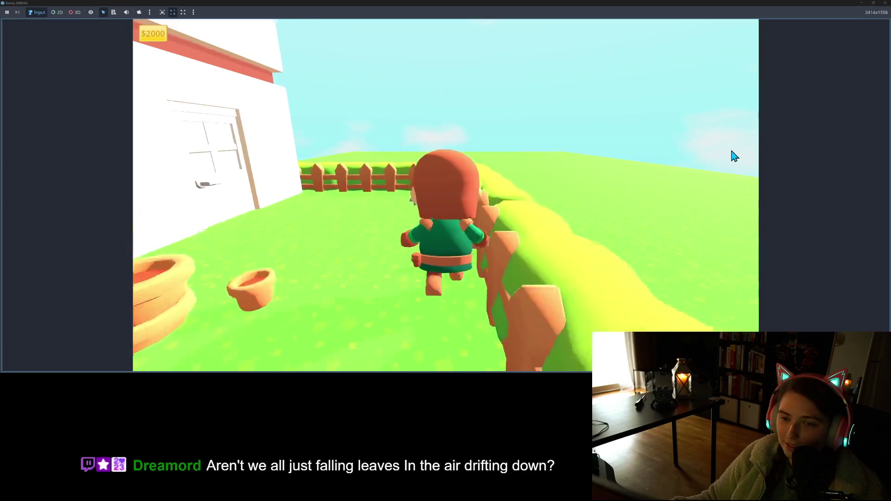
{"action": "key", "text": "w"}
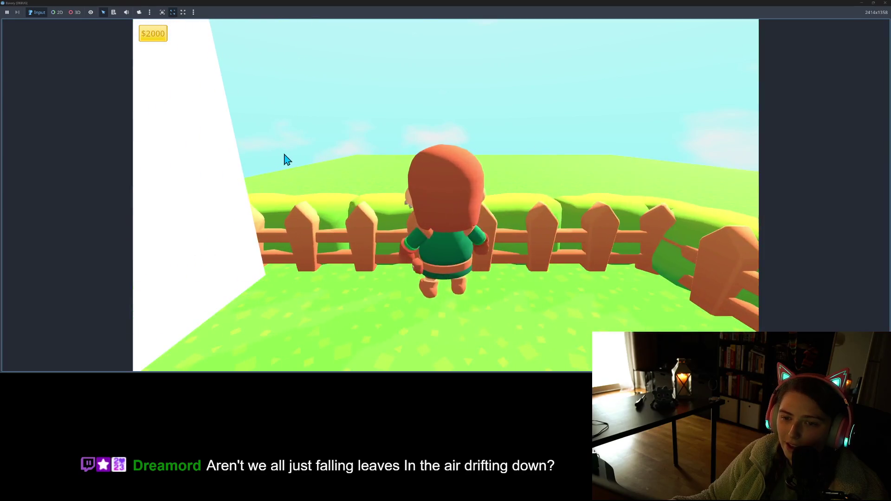
{"action": "key", "text": "d"}
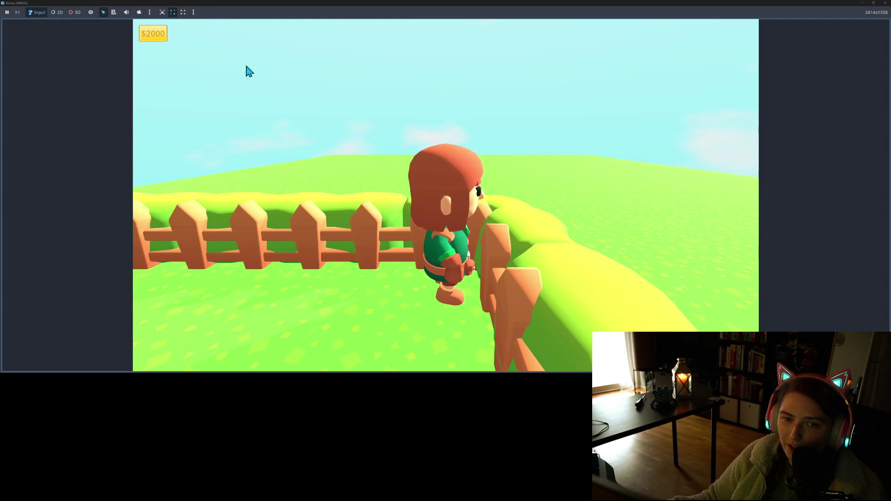
{"action": "key", "text": "s"}
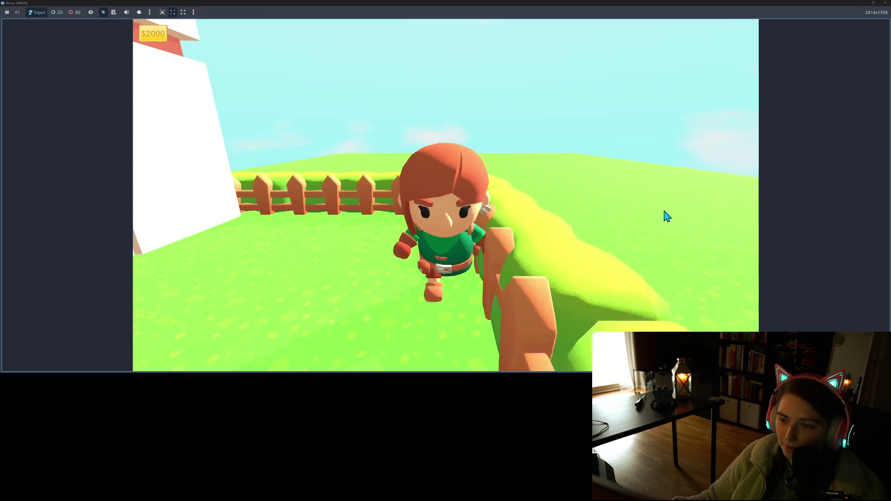
{"action": "key", "text": "s"}
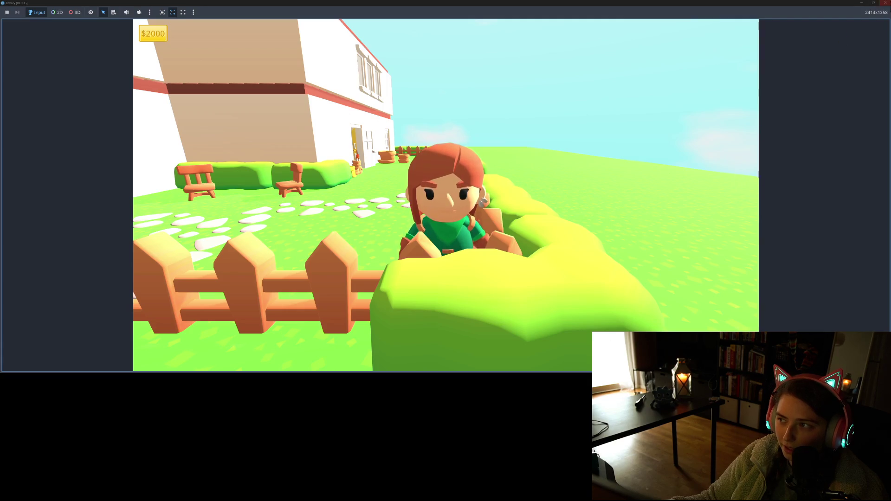
{"action": "left_click", "coordinate": [885, 3]}
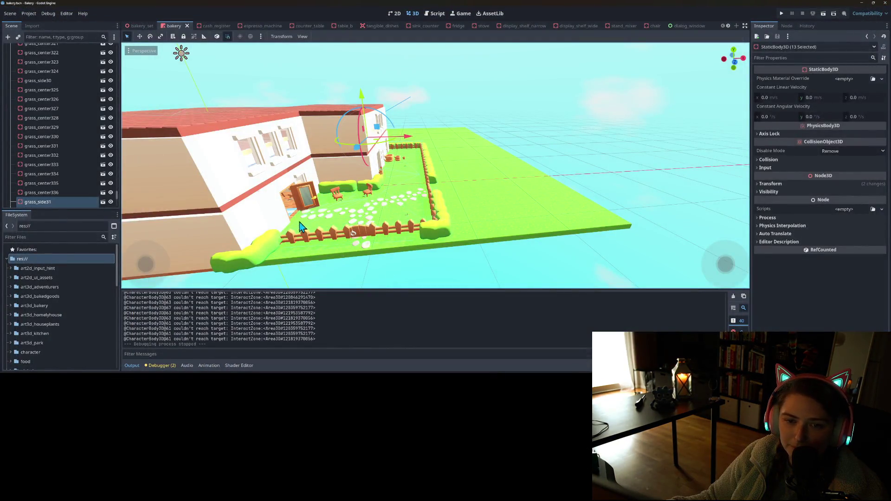
Move the Character into the fenced garden (x 14.5, z 5.74) and save the bakery scene
{"action": "scroll", "coordinate": [333, 246], "scroll_direction": "up", "scroll_amount": 10}
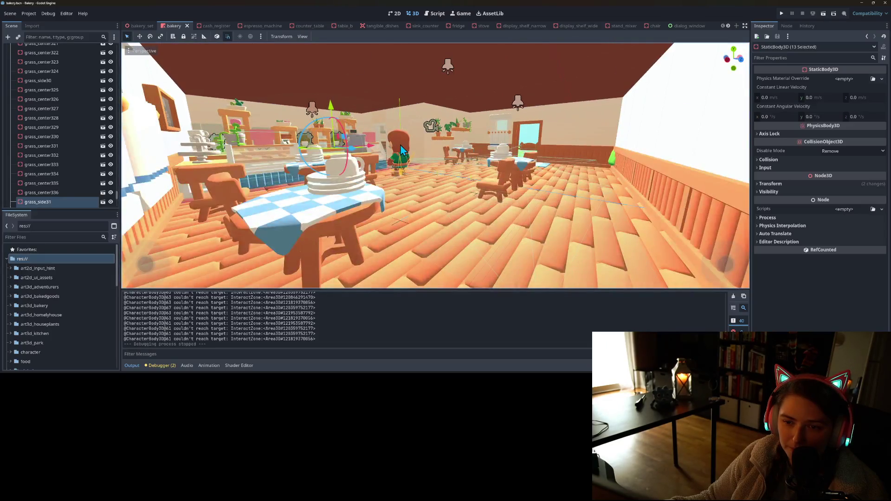
{"action": "left_click", "coordinate": [401, 146]}
{"action": "scroll", "coordinate": [328, 219], "scroll_direction": "down", "scroll_amount": 10}
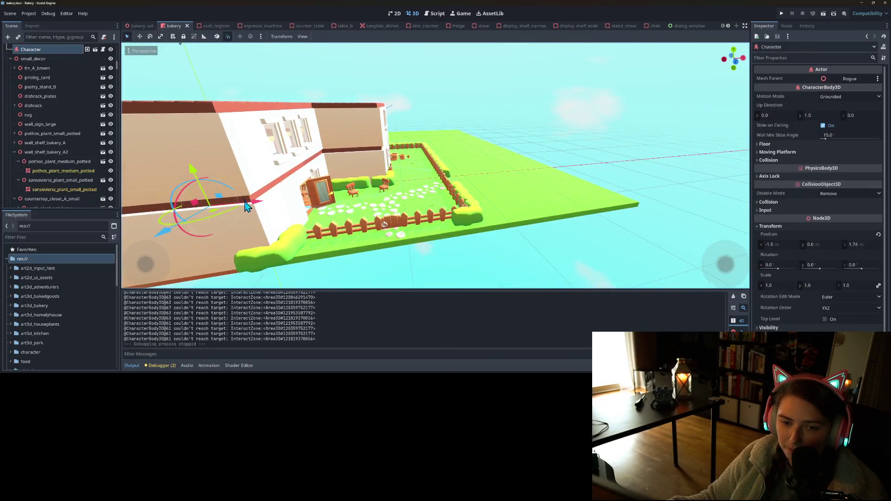
{"action": "left_click_drag", "start_coordinate": [246, 205], "coordinate": [417, 203]}
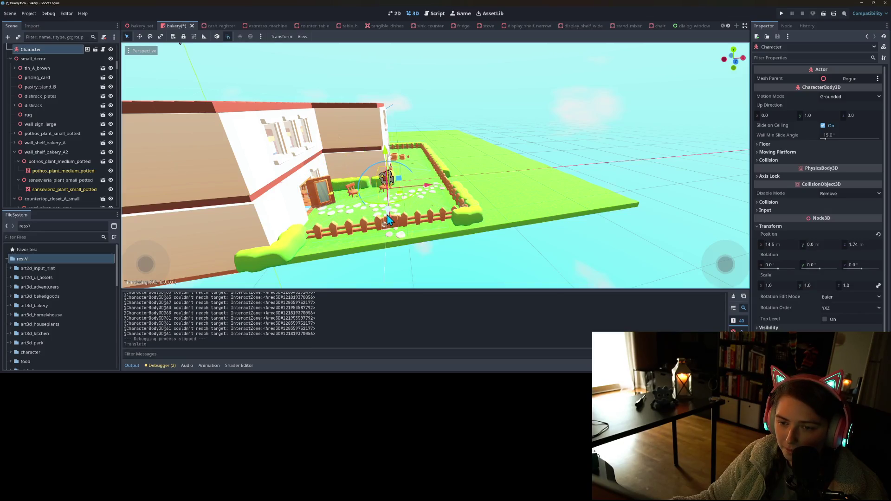
{"action": "left_click_drag", "start_coordinate": [378, 245], "coordinate": [379, 253]}
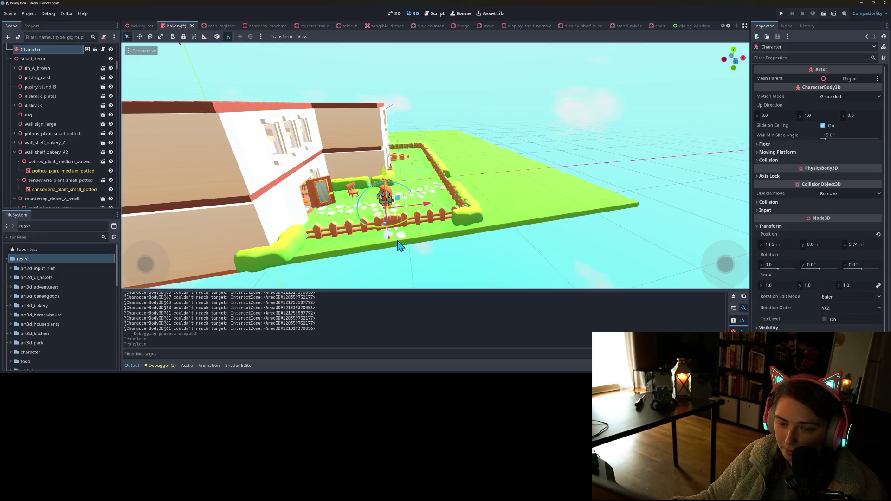
{"action": "key", "text": "ctrl+s"}
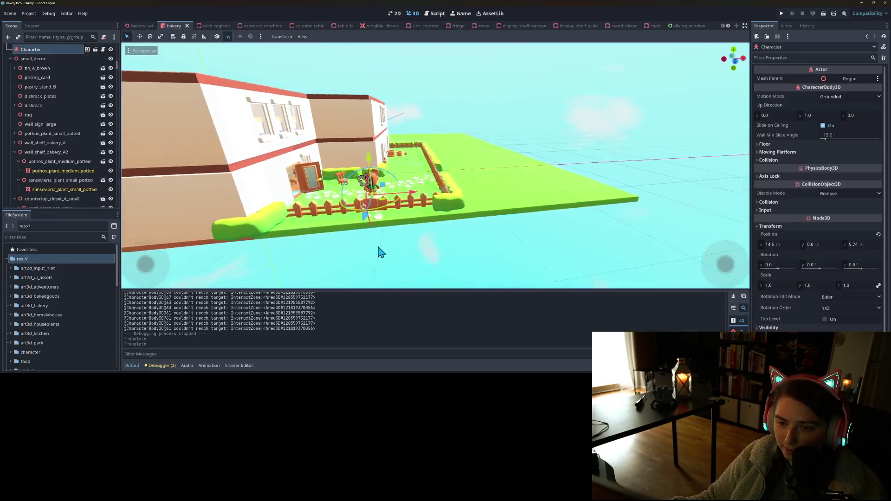
{"action": "scroll", "coordinate": [368, 255], "scroll_direction": "up", "scroll_amount": 5}
{"action": "left_click_drag", "start_coordinate": [409, 253], "coordinate": [426, 255]}
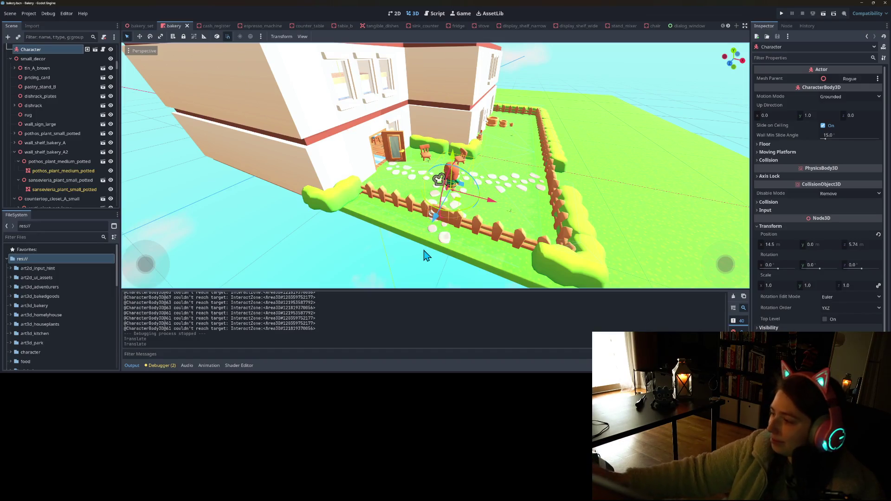
{"action": "mouse_move", "coordinate": [426, 254]}
{"action": "left_mouse_down"}
{"action": "mouse_move", "coordinate": [449, 253]}
{"action": "mouse_move", "coordinate": [384, 249]}
{"action": "mouse_move", "coordinate": [352, 279]}
{"action": "mouse_move", "coordinate": [350, 213]}
{"action": "left_mouse_up"}
Box-select the whole 21-tile row of grass tiles at the field's edge
{"action": "left_click", "coordinate": [350, 213]}
{"action": "mouse_move", "coordinate": [398, 237]}
{"action": "left_mouse_down"}
{"action": "mouse_move", "coordinate": [361, 268]}
{"action": "mouse_move", "coordinate": [339, 193]}
{"action": "mouse_move", "coordinate": [325, 190]}
{"action": "left_mouse_up"}
{"action": "left_click", "coordinate": [339, 193]}
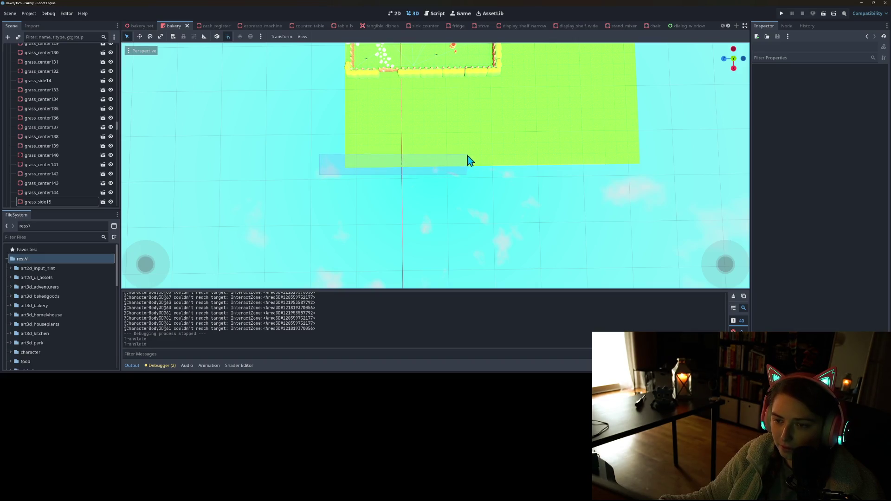
{"action": "left_click_drag", "start_coordinate": [561, 166], "coordinate": [673, 157]}
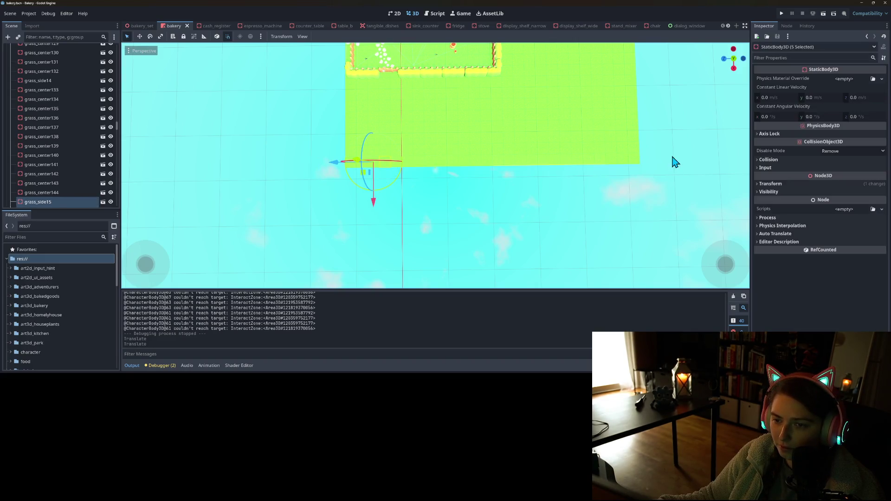
{"action": "scroll", "coordinate": [84, 158], "scroll_direction": "down", "scroll_amount": 4}
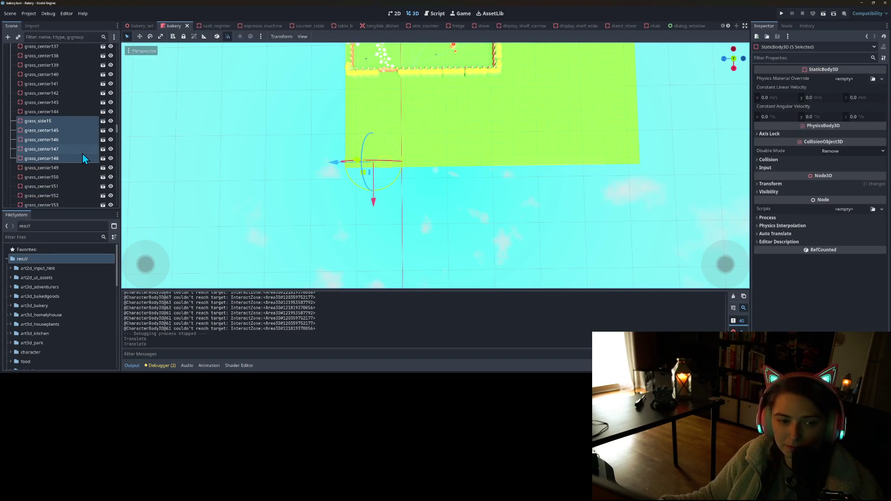
{"action": "mouse_move", "coordinate": [379, 221]}
{"action": "left_mouse_down"}
{"action": "mouse_move", "coordinate": [344, 229]}
{"action": "mouse_move", "coordinate": [340, 240]}
{"action": "left_mouse_up"}
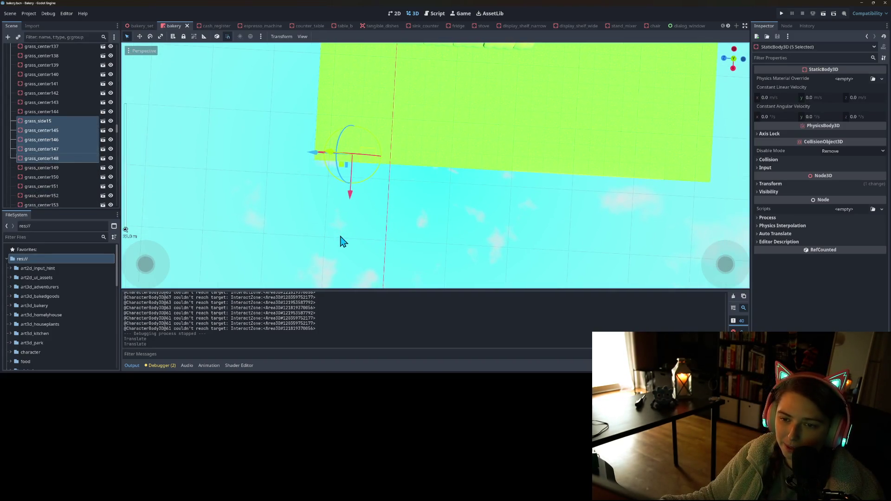
{"action": "left_click", "coordinate": [326, 229]}
{"action": "mouse_move", "coordinate": [462, 161]}
{"action": "left_mouse_down"}
{"action": "mouse_move", "coordinate": [643, 187]}
{"action": "mouse_move", "coordinate": [595, 205]}
{"action": "mouse_move", "coordinate": [608, 212]}
{"action": "left_mouse_up"}
{"action": "left_click_drag", "start_coordinate": [694, 227], "coordinate": [707, 213]}
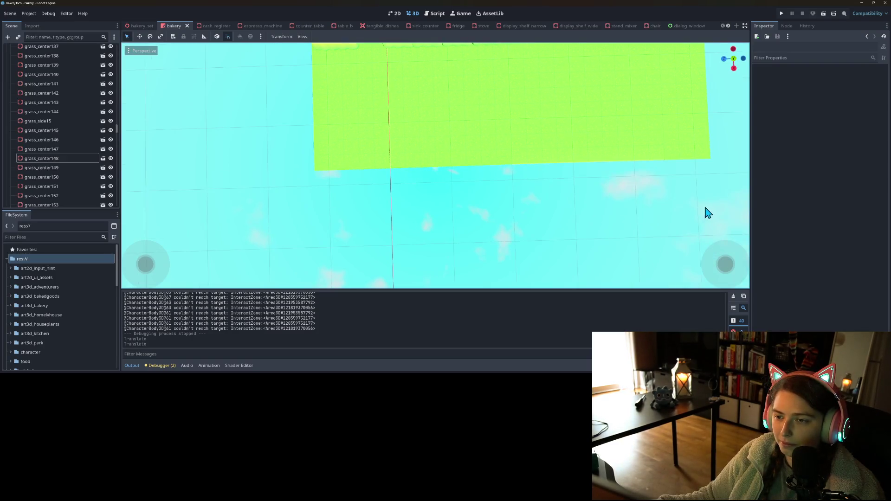
{"action": "mouse_move", "coordinate": [398, 179]}
{"action": "left_mouse_down"}
{"action": "mouse_move", "coordinate": [758, 201]}
{"action": "mouse_move", "coordinate": [785, 189]}
{"action": "left_mouse_up"}
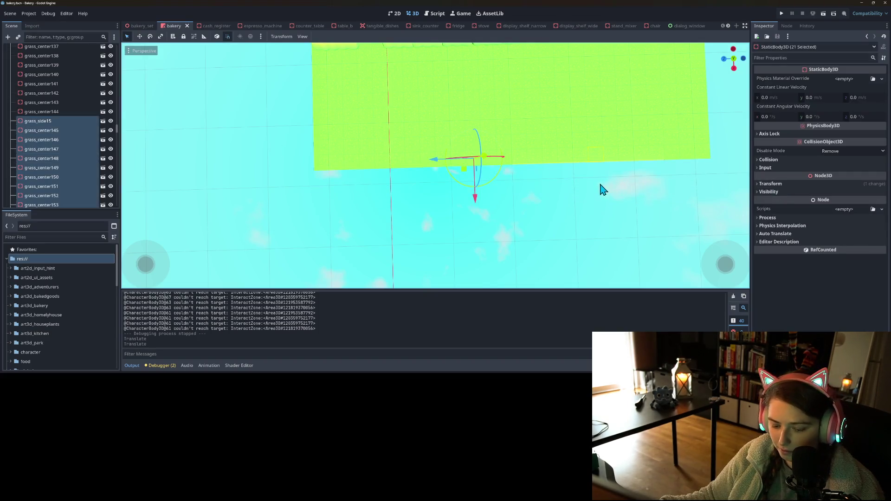
Place two duplicated copies of the grass row beyond the edge and save the scene
{"action": "key", "text": "ctrl+d"}
{"action": "left_click", "coordinate": [470, 218]}
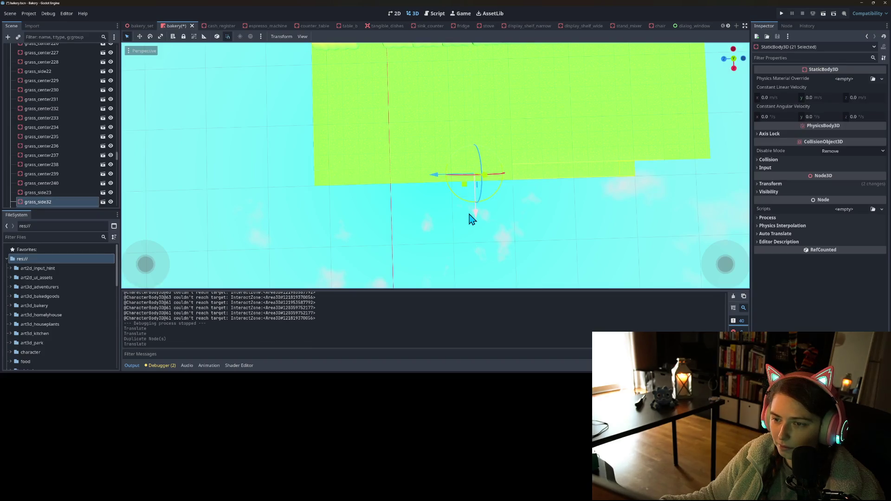
{"action": "key", "text": "ctrl+d"}
{"action": "left_click", "coordinate": [475, 233]}
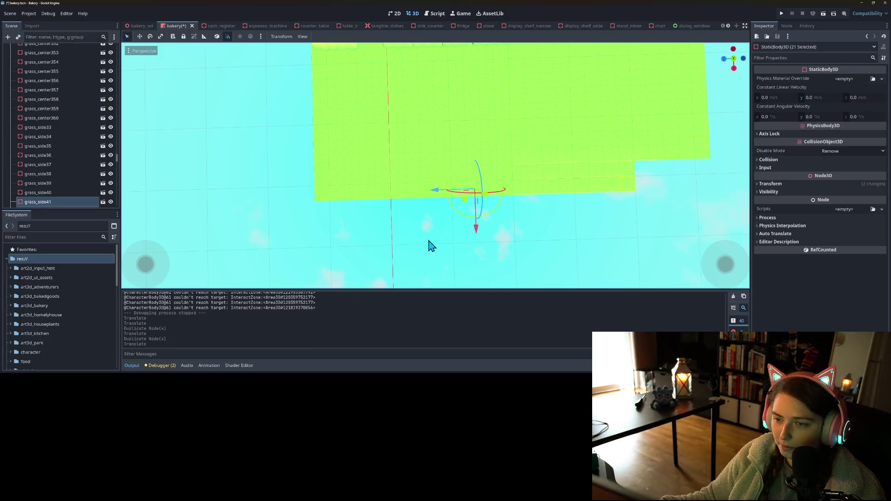
{"action": "left_click", "coordinate": [427, 246]}
{"action": "mouse_move", "coordinate": [427, 246]}
{"action": "left_mouse_down"}
{"action": "mouse_move", "coordinate": [513, 196]}
{"action": "mouse_move", "coordinate": [541, 169]}
{"action": "mouse_move", "coordinate": [497, 172]}
{"action": "mouse_move", "coordinate": [562, 163]}
{"action": "mouse_move", "coordinate": [545, 173]}
{"action": "left_mouse_up"}
{"action": "key", "text": "ctrl+s"}
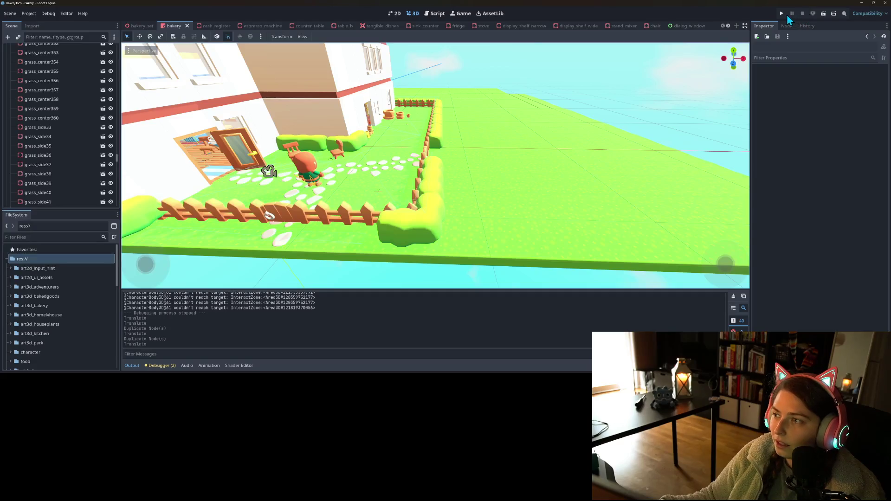
Run the bakery game briefly, then stop it with F8
{"action": "left_click", "coordinate": [782, 14]}
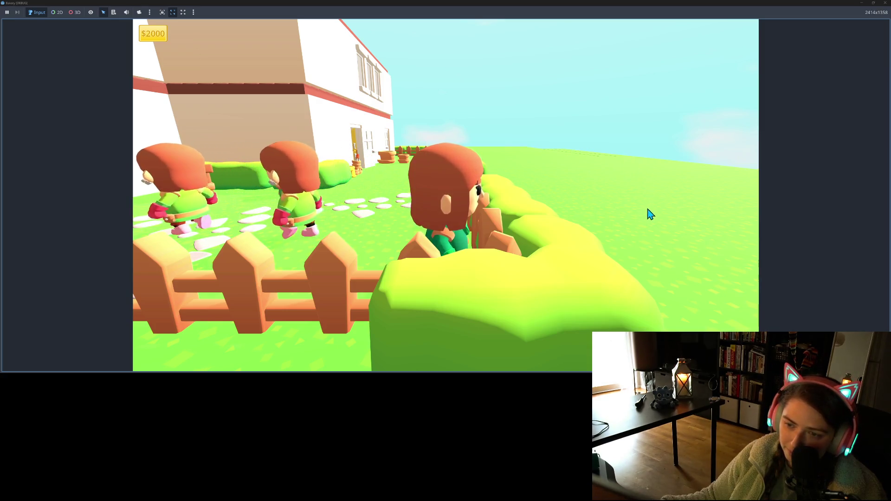
{"action": "key", "text": "F8"}
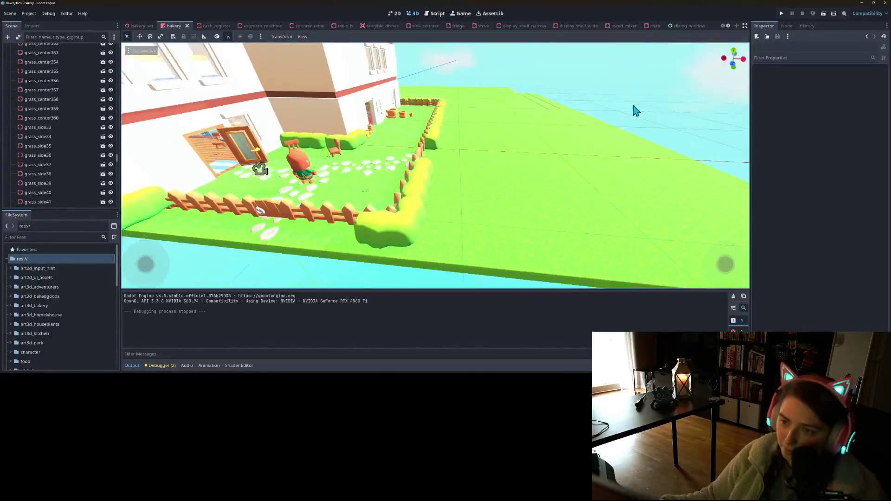
Delete four selected grass tiles at the field's edge
{"action": "scroll", "coordinate": [636, 110], "scroll_direction": "down", "scroll_amount": 5}
{"action": "scroll", "coordinate": [632, 185], "scroll_direction": "up", "scroll_amount": 3}
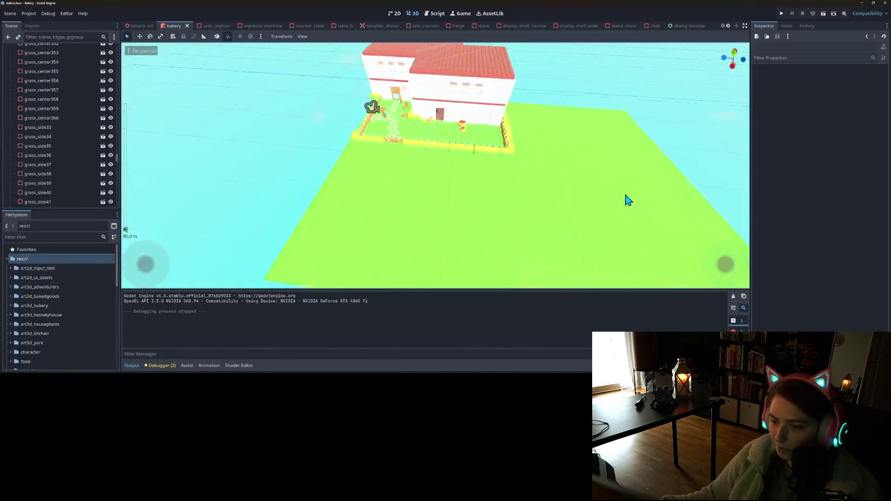
{"action": "mouse_move", "coordinate": [627, 199]}
{"action": "left_mouse_down"}
{"action": "mouse_move", "coordinate": [565, 119]}
{"action": "mouse_move", "coordinate": [488, 84]}
{"action": "mouse_move", "coordinate": [430, 73]}
{"action": "mouse_move", "coordinate": [431, 103]}
{"action": "mouse_move", "coordinate": [500, 148]}
{"action": "mouse_move", "coordinate": [480, 151]}
{"action": "mouse_move", "coordinate": [508, 157]}
{"action": "mouse_move", "coordinate": [499, 167]}
{"action": "mouse_move", "coordinate": [572, 173]}
{"action": "mouse_move", "coordinate": [545, 197]}
{"action": "mouse_move", "coordinate": [511, 169]}
{"action": "mouse_move", "coordinate": [534, 155]}
{"action": "mouse_move", "coordinate": [524, 169]}
{"action": "mouse_move", "coordinate": [490, 173]}
{"action": "mouse_move", "coordinate": [505, 187]}
{"action": "mouse_move", "coordinate": [500, 194]}
{"action": "mouse_move", "coordinate": [492, 169]}
{"action": "mouse_move", "coordinate": [458, 163]}
{"action": "left_mouse_up"}
{"action": "scroll", "coordinate": [481, 152], "scroll_direction": "up", "scroll_amount": 3}
{"action": "scroll", "coordinate": [501, 159], "scroll_direction": "up", "scroll_amount": 2}
{"action": "scroll", "coordinate": [541, 195], "scroll_direction": "down", "scroll_amount": 2}
{"action": "scroll", "coordinate": [534, 155], "scroll_direction": "up", "scroll_amount": 2}
{"action": "key", "text": "Delete"}
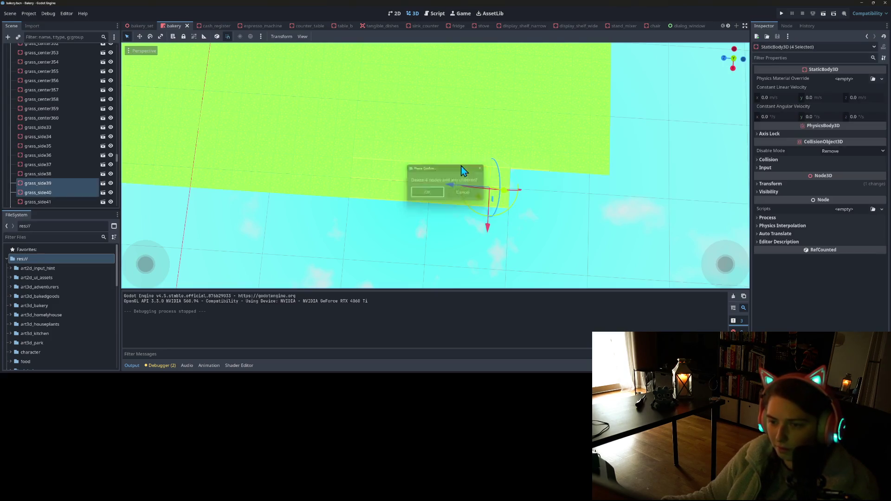
{"action": "key", "text": "Return"}
Delete two more edge grass tiles, then one more
{"action": "mouse_move", "coordinate": [452, 219]}
{"action": "left_mouse_down"}
{"action": "mouse_move", "coordinate": [414, 169]}
{"action": "mouse_move", "coordinate": [434, 159]}
{"action": "left_mouse_up"}
{"action": "key", "text": "Delete"}
{"action": "key", "text": "Return"}
{"action": "key", "text": "Delete"}
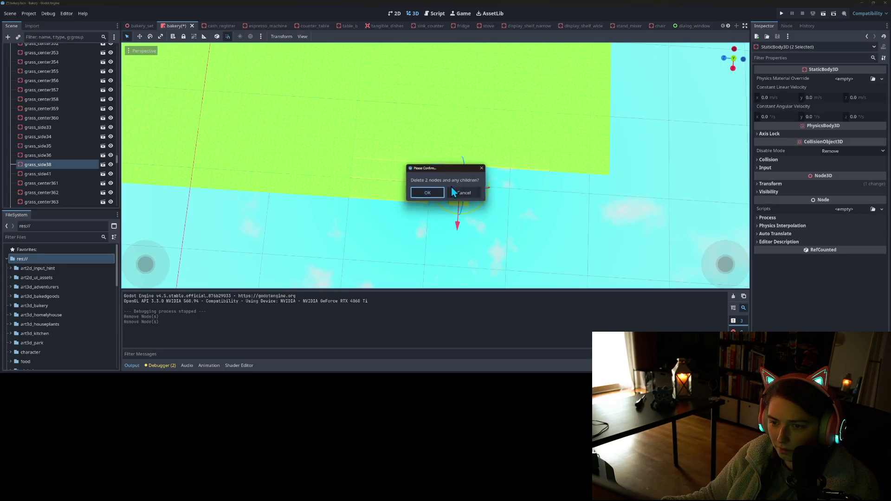
{"action": "key", "text": "Return"}
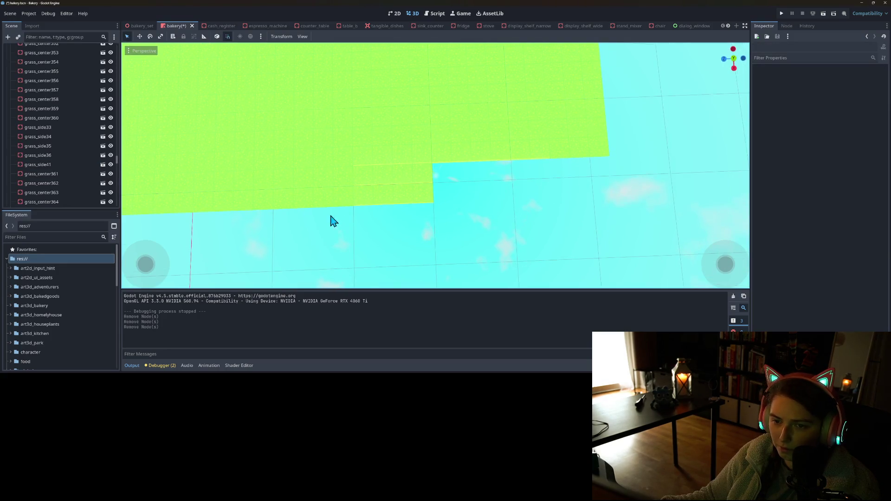
Delete the 15 tiles along the field edge and the tiles left of the gap
{"action": "mouse_move", "coordinate": [377, 214]}
{"action": "left_mouse_down"}
{"action": "mouse_move", "coordinate": [441, 145]}
{"action": "mouse_move", "coordinate": [556, 136]}
{"action": "left_mouse_up"}
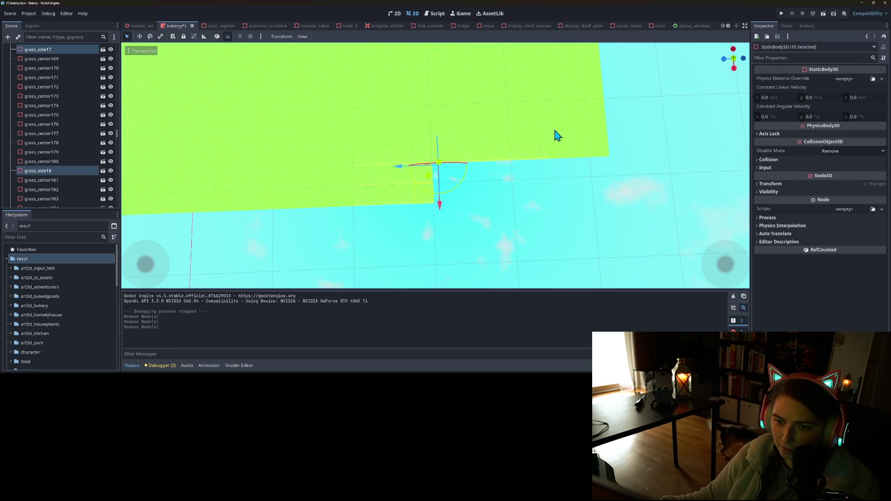
{"action": "key", "text": "Delete"}
{"action": "key", "text": "Return"}
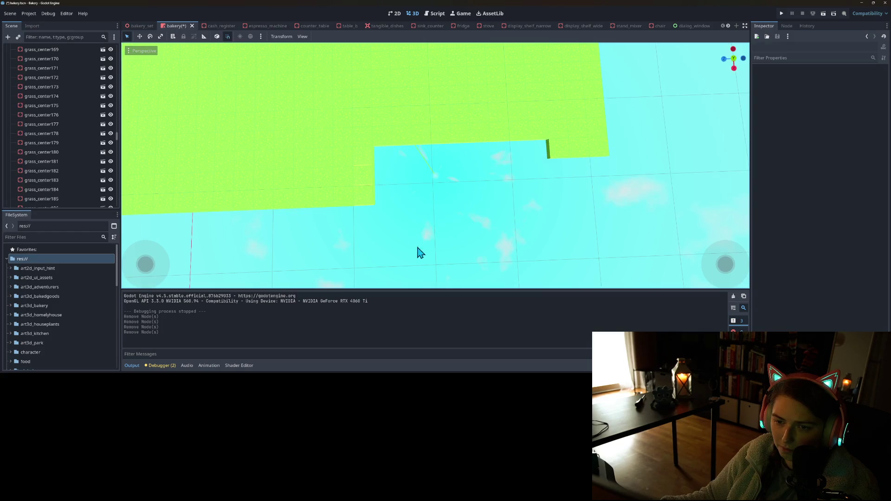
{"action": "mouse_move", "coordinate": [418, 248]}
{"action": "left_mouse_down"}
{"action": "mouse_move", "coordinate": [349, 145]}
{"action": "mouse_move", "coordinate": [348, 153]}
{"action": "left_mouse_up"}
{"action": "key", "text": "Delete"}
{"action": "key", "text": "Return"}
{"action": "scroll", "coordinate": [353, 160], "scroll_direction": "up", "scroll_amount": 6}
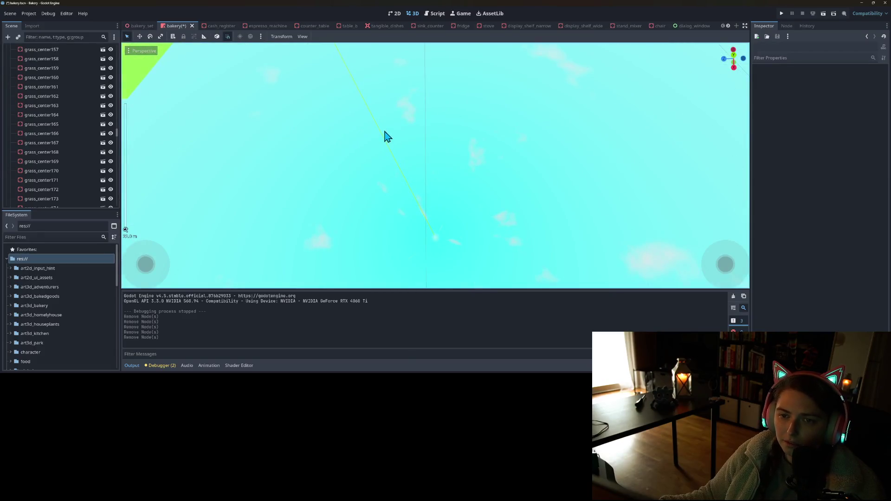
{"action": "scroll", "coordinate": [412, 227], "scroll_direction": "up", "scroll_amount": 3}
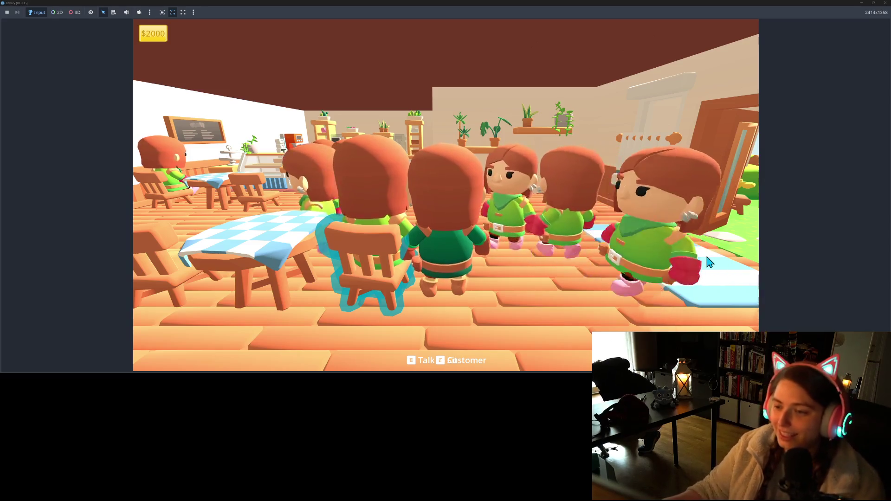
Stop the bakery play-test with F8 to return to the scene editor
{"action": "key", "text": "F8"}
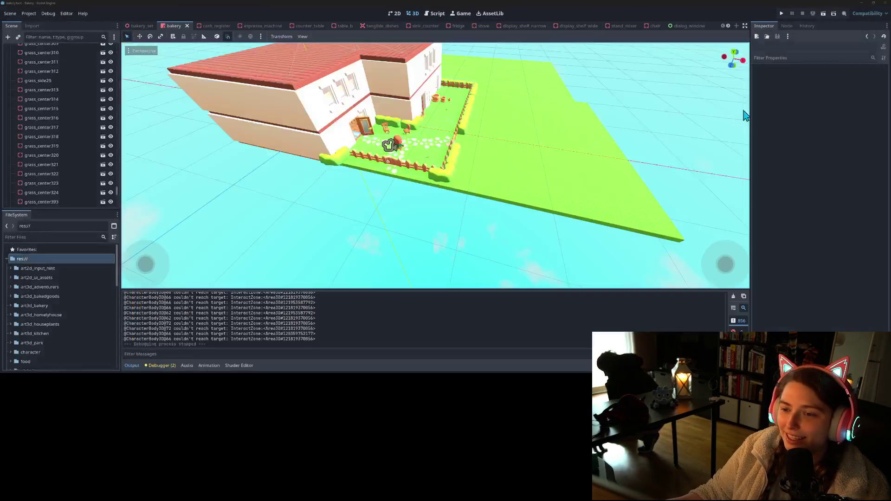
Inspect the trimmed lawn from a low side view, then open a blank Firefox tab
{"action": "mouse_move", "coordinate": [490, 269]}
{"action": "left_mouse_down"}
{"action": "mouse_move", "coordinate": [433, 252]}
{"action": "mouse_move", "coordinate": [441, 243]}
{"action": "left_mouse_up"}
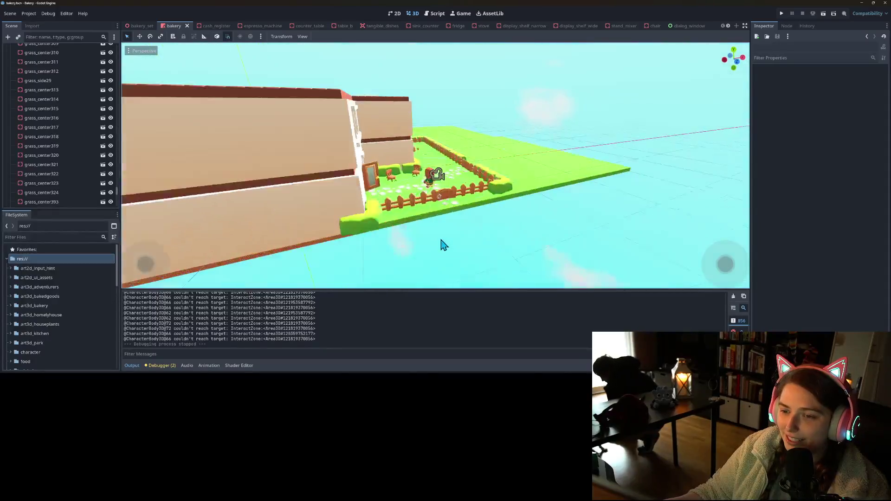
{"action": "scroll", "coordinate": [445, 244], "scroll_direction": "down", "scroll_amount": 3}
{"action": "scroll", "coordinate": [458, 236], "scroll_direction": "up", "scroll_amount": 8}
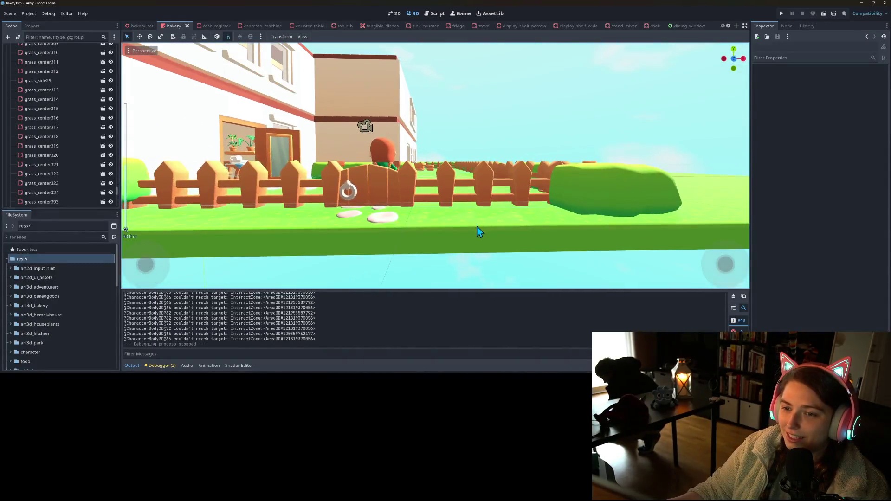
{"action": "scroll", "coordinate": [479, 232], "scroll_direction": "down", "scroll_amount": 5}
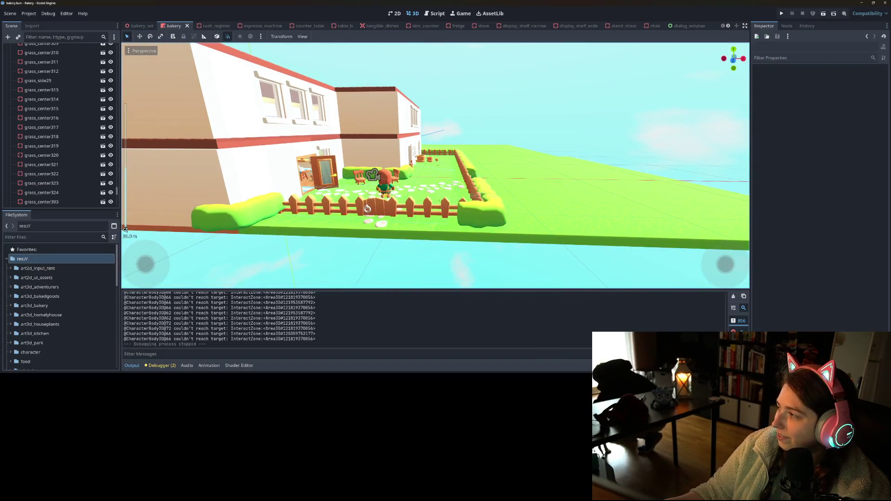
{"action": "scroll", "coordinate": [452, 243], "scroll_direction": "up", "scroll_amount": 5}
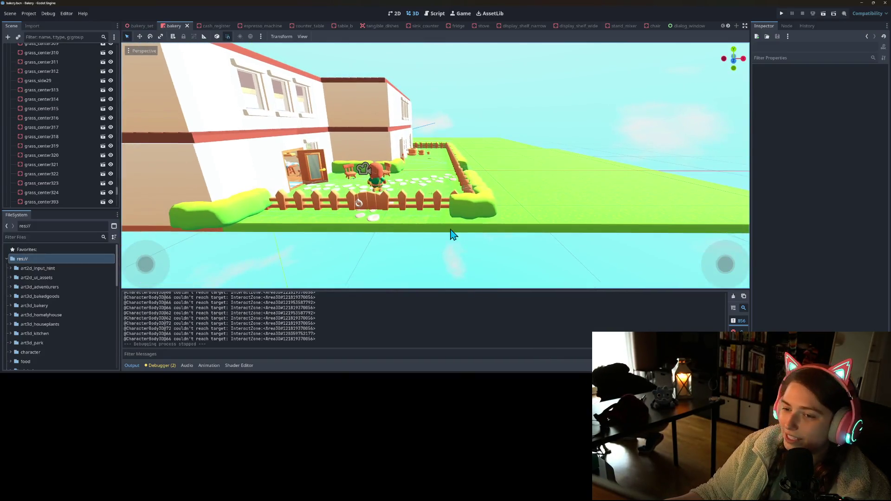
{"action": "scroll", "coordinate": [446, 238], "scroll_direction": "down", "scroll_amount": 4}
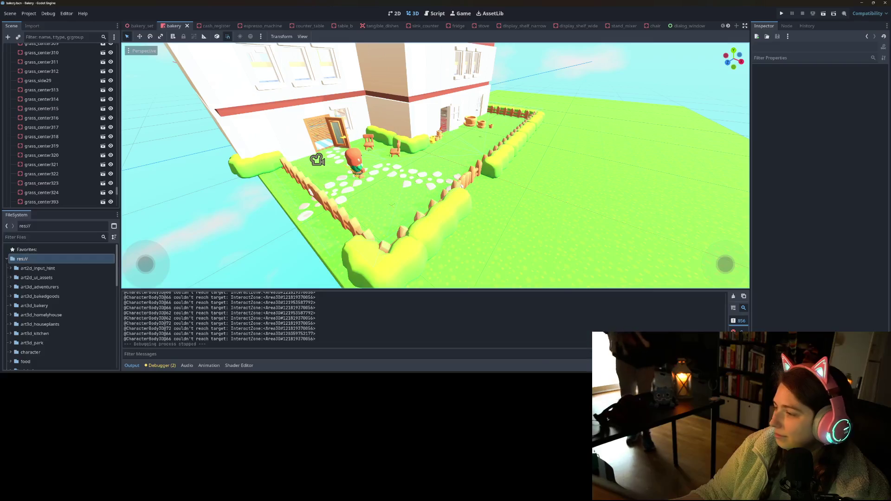
{"action": "key", "text": "alt+Tab"}
{"action": "left_click", "coordinate": [312, 6]}
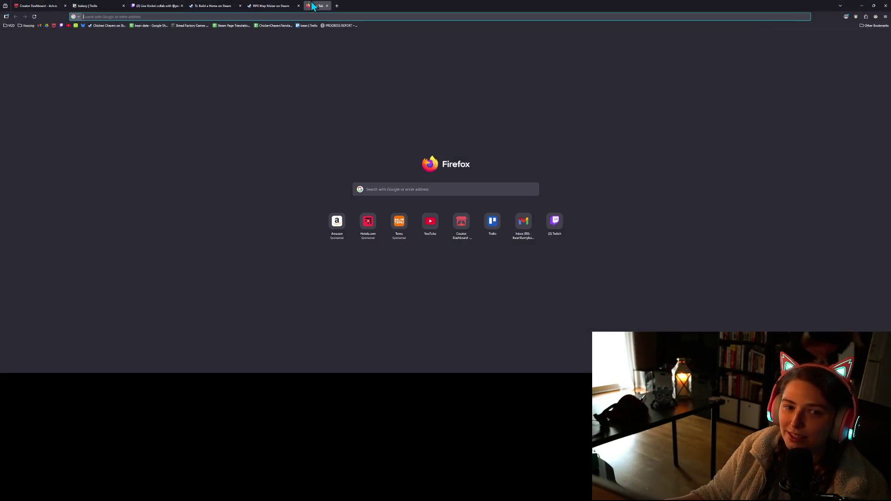
Search itch.io for 'tiny treats' from the itch.io bookmark
{"action": "left_click", "coordinate": [54, 25]}
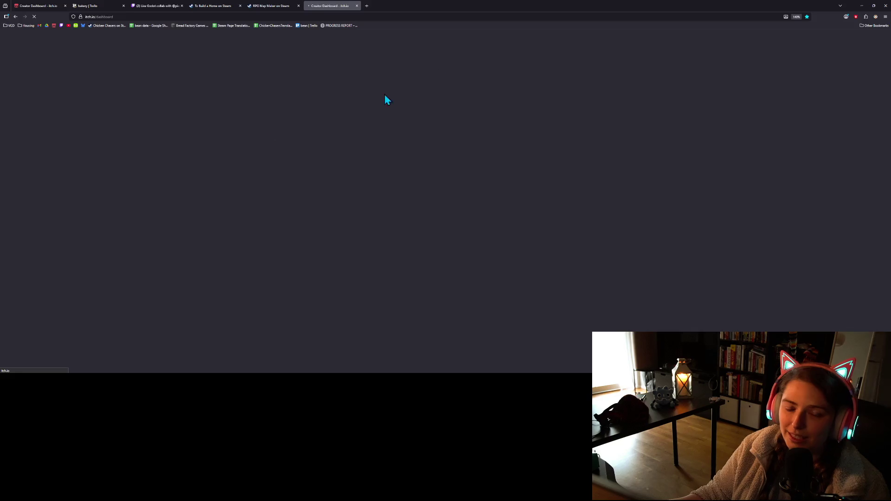
{"action": "key", "text": "Return"}
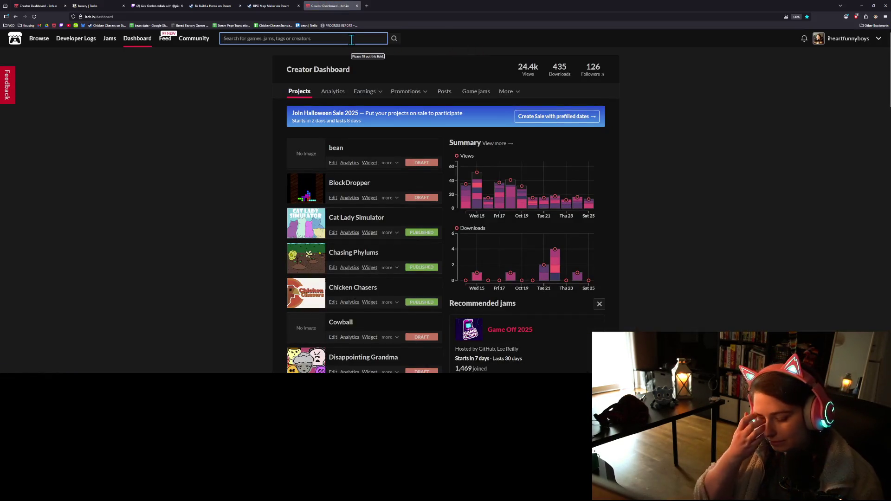
{"action": "type", "text": "t"}
{"action": "type", "text": " trea"}
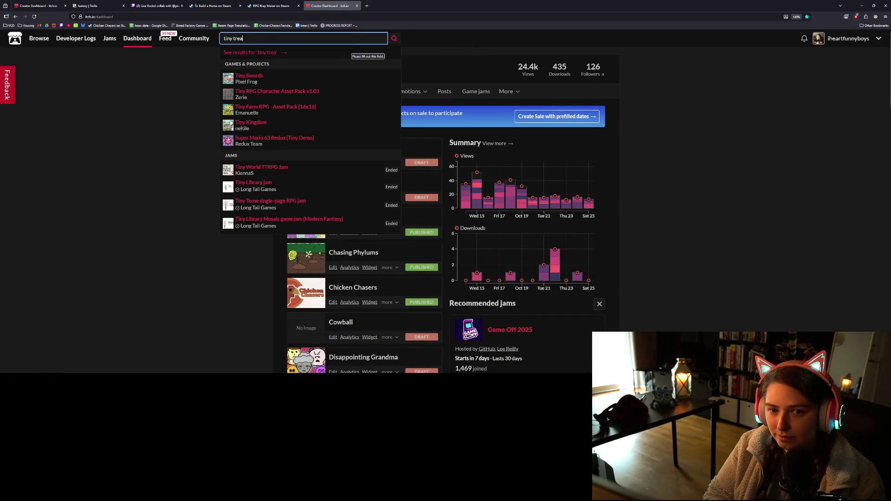
{"action": "type", "text": "ts"}
{"action": "key", "text": "Return"}
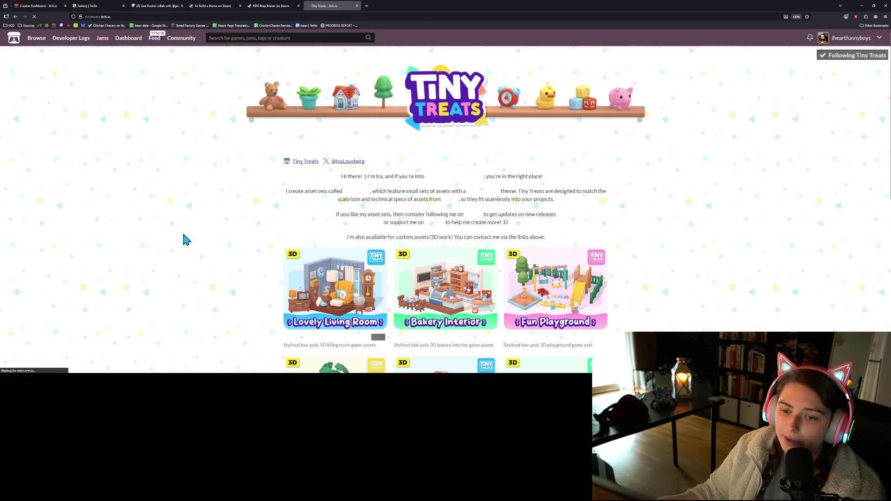
Scroll the Tiny Treats asset grid, past sets like Pretty Park and Homely House
{"action": "scroll", "coordinate": [209, 250], "scroll_direction": "down", "scroll_amount": 5}
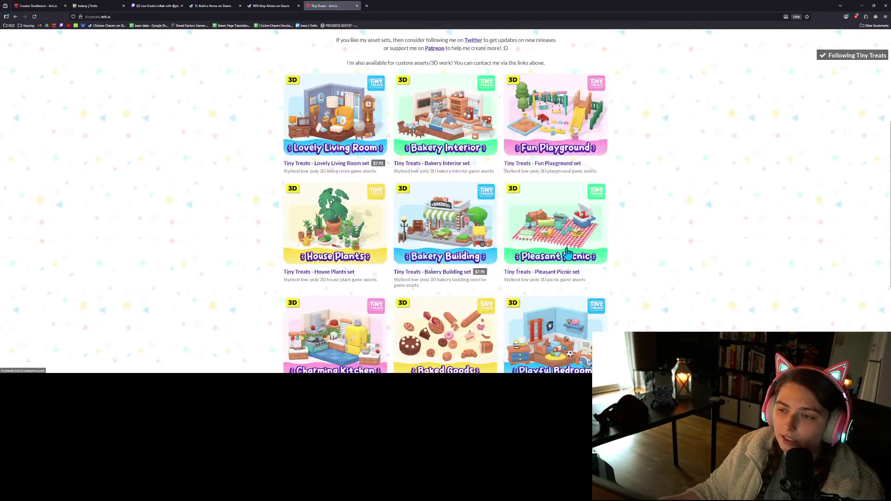
{"action": "scroll", "coordinate": [721, 318], "scroll_direction": "down", "scroll_amount": 2}
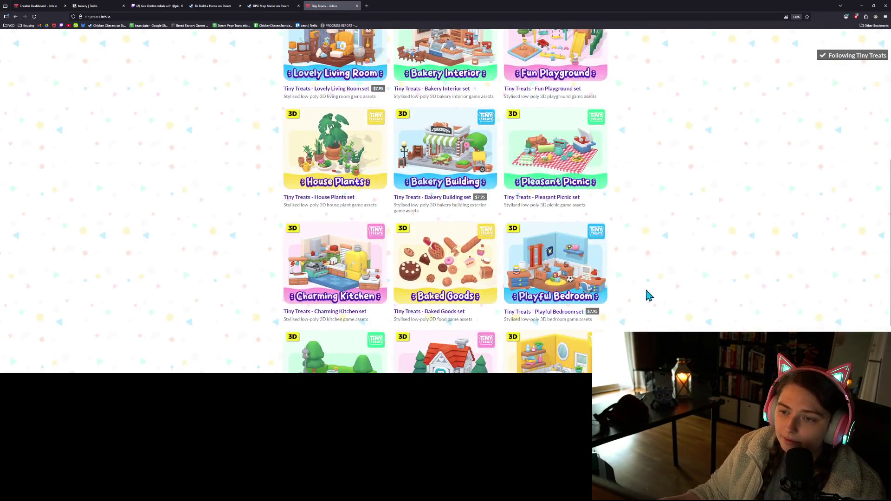
{"action": "scroll", "coordinate": [492, 299], "scroll_direction": "down", "scroll_amount": 3}
{"action": "scroll", "coordinate": [493, 299], "scroll_direction": "up", "scroll_amount": 2}
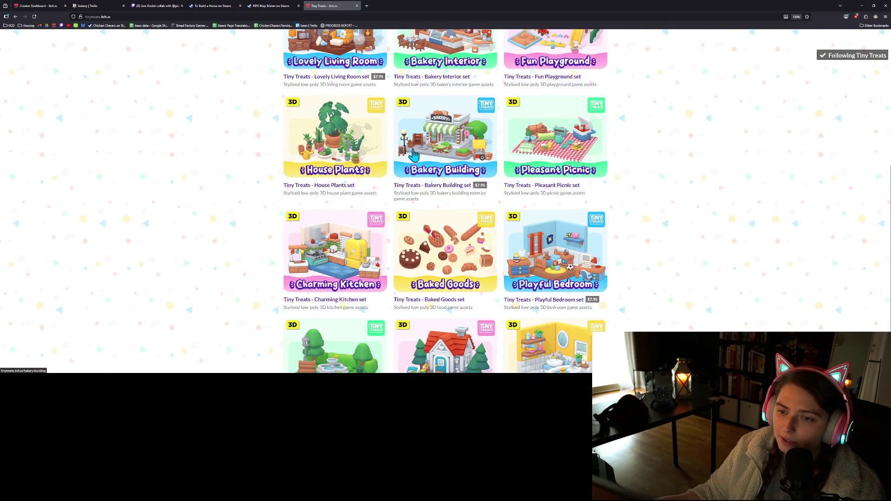
{"action": "scroll", "coordinate": [635, 306], "scroll_direction": "down", "scroll_amount": 2}
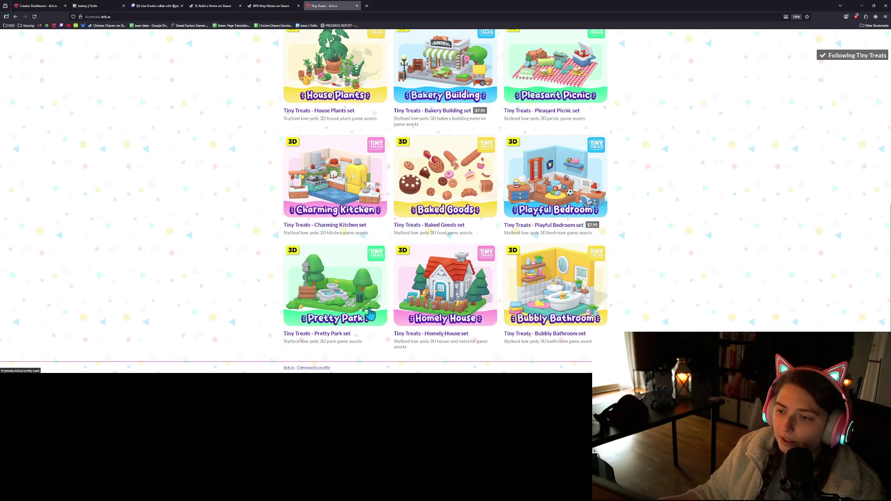
{"action": "scroll", "coordinate": [367, 310], "scroll_direction": "up", "scroll_amount": 4}
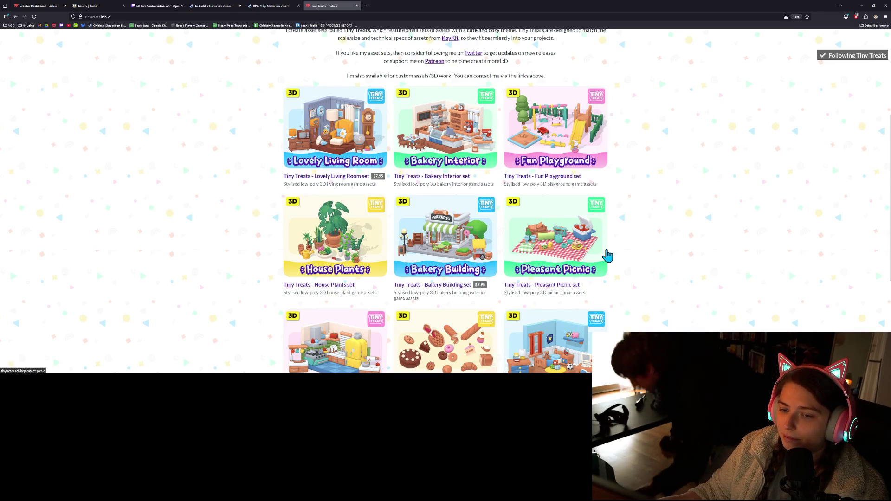
{"action": "scroll", "coordinate": [609, 255], "scroll_direction": "down", "scroll_amount": 2}
{"action": "scroll", "coordinate": [598, 273], "scroll_direction": "down", "scroll_amount": 2}
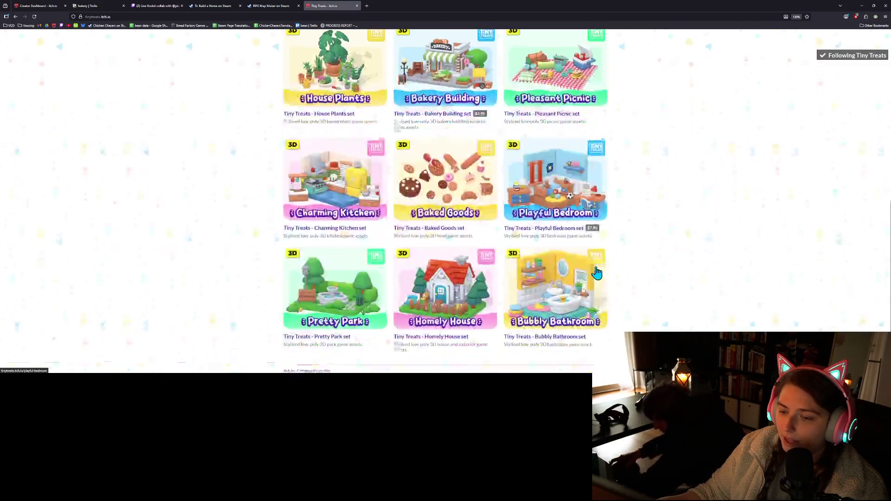
{"action": "scroll", "coordinate": [480, 304], "scroll_direction": "up", "scroll_amount": 4}
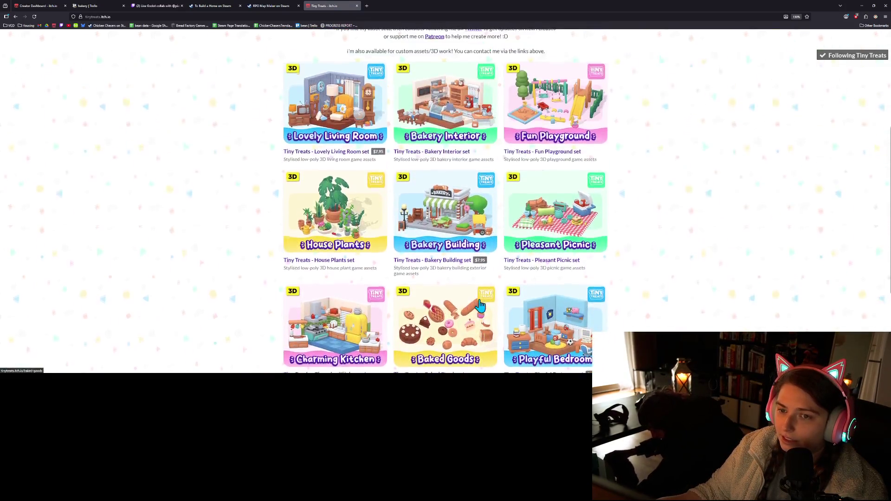
{"action": "scroll", "coordinate": [481, 306], "scroll_direction": "down", "scroll_amount": 1}
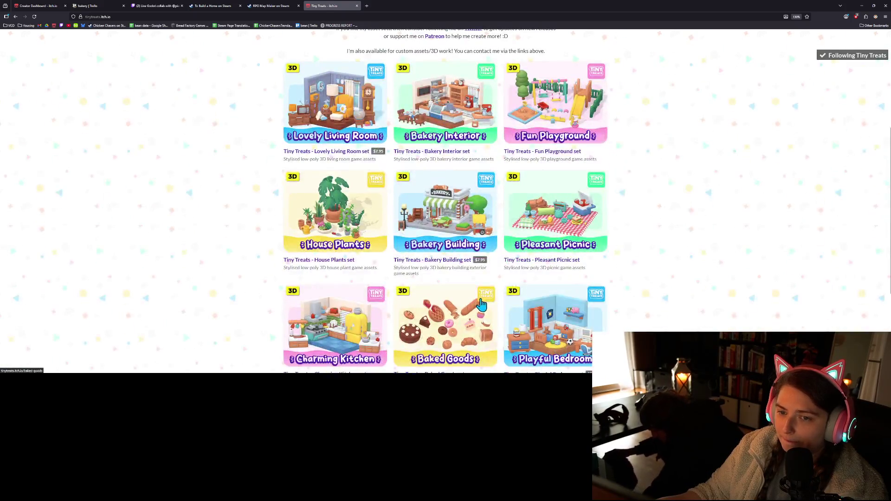
{"action": "scroll", "coordinate": [483, 303], "scroll_direction": "down", "scroll_amount": 3}
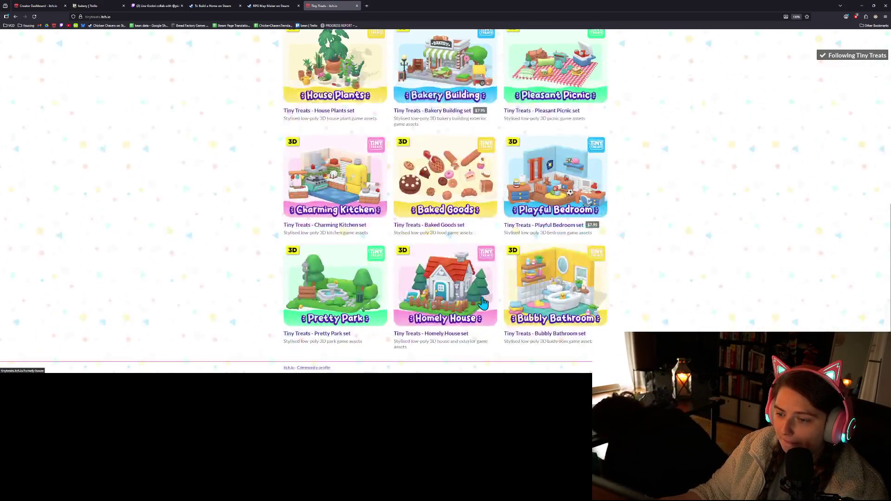